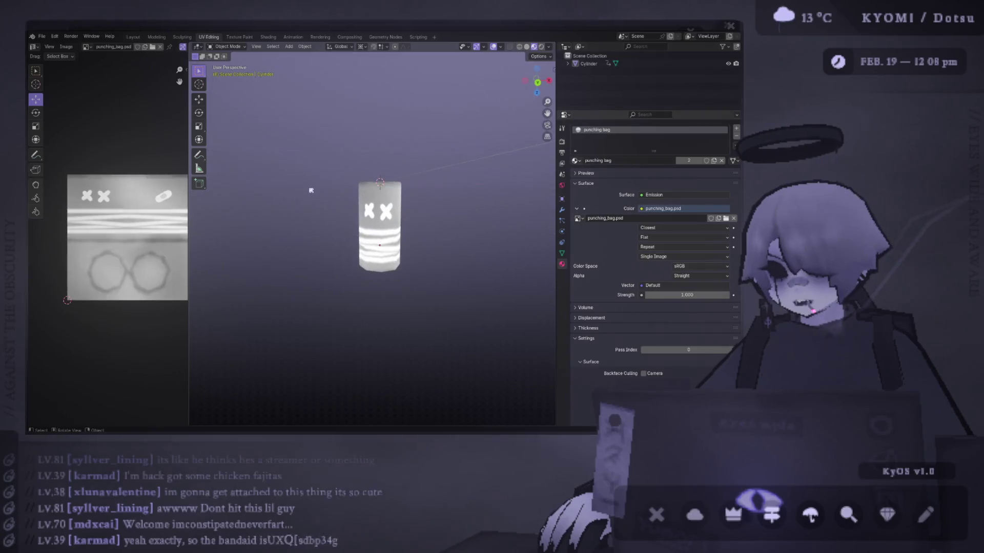
Step: Orbit and zoom around the cylinder to inspect the bandage side
{"action": "middle_click_drag", "start_coordinate": [310, 190], "coordinate": [531, 188]}
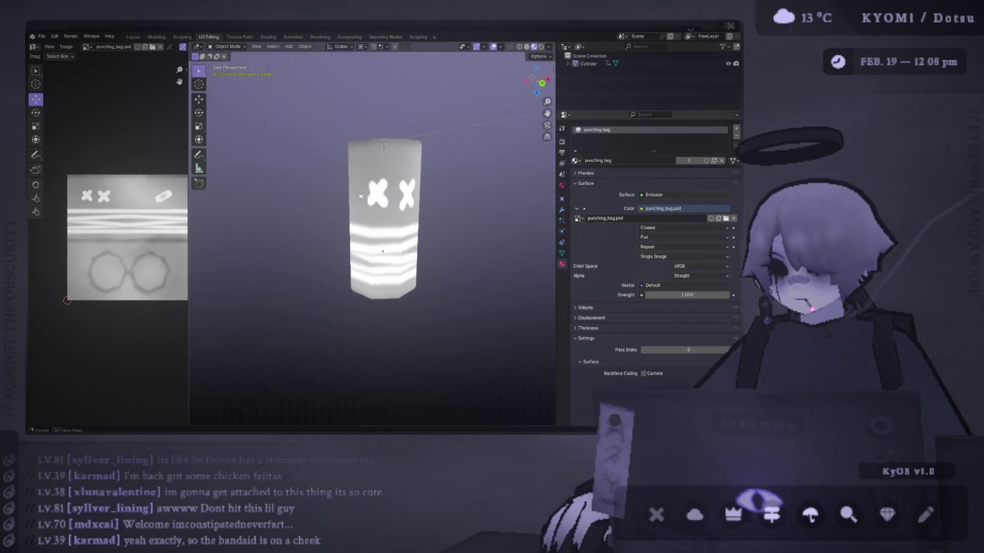
{"action": "mouse_move", "coordinate": [348, 193]}
{"action": "middle_mouse_down"}
{"action": "mouse_move", "coordinate": [345, 185]}
{"action": "mouse_move", "coordinate": [428, 191]}
{"action": "mouse_move", "coordinate": [305, 192]}
{"action": "mouse_move", "coordinate": [415, 195]}
{"action": "mouse_move", "coordinate": [395, 257]}
{"action": "mouse_move", "coordinate": [391, 213]}
{"action": "mouse_move", "coordinate": [410, 220]}
{"action": "mouse_move", "coordinate": [419, 263]}
{"action": "mouse_move", "coordinate": [417, 161]}
{"action": "mouse_move", "coordinate": [419, 251]}
{"action": "mouse_move", "coordinate": [391, 244]}
{"action": "middle_mouse_up"}
{"action": "scroll", "coordinate": [425, 196], "scroll_direction": "down", "scroll_amount": 4}
{"action": "scroll", "coordinate": [410, 220], "scroll_direction": "up", "scroll_amount": 4}
{"action": "scroll", "coordinate": [419, 256], "scroll_direction": "down", "scroll_amount": 5}
{"action": "scroll", "coordinate": [419, 256], "scroll_direction": "up", "scroll_amount": 5}
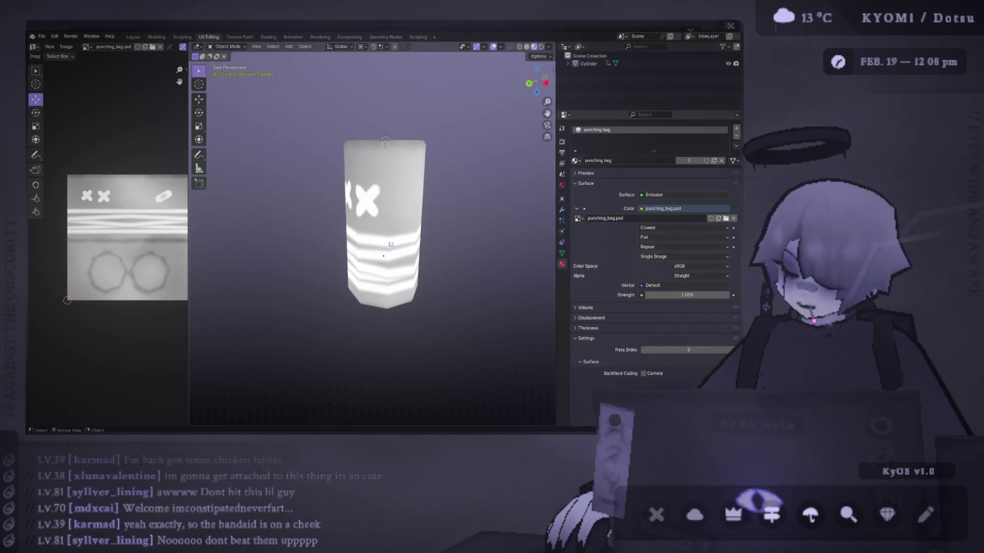
Step: Add a horizontal loop cut around the cylinder in Edit Mode, leaving the shape unchanged
{"action": "key", "text": "Tab"}
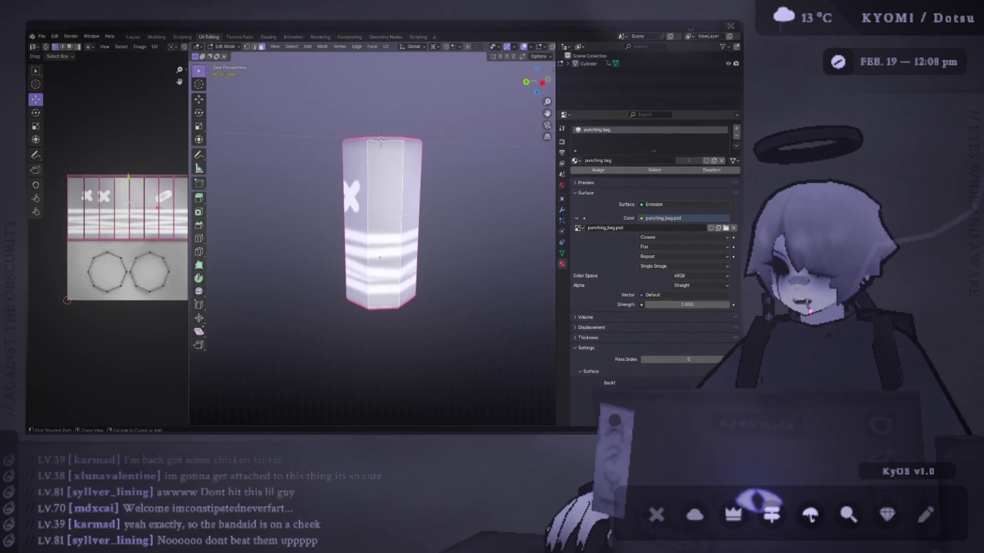
{"action": "key", "text": "ctrl+r"}
{"action": "left_click", "coordinate": [403, 216]}
{"action": "mouse_move", "coordinate": [403, 215]}
{"action": "middle_mouse_down", "text": "alt"}
{"action": "mouse_move", "coordinate": [371, 241]}
{"action": "mouse_move", "coordinate": [403, 242]}
{"action": "middle_mouse_up", "text": "alt"}
{"action": "key", "text": "g"}
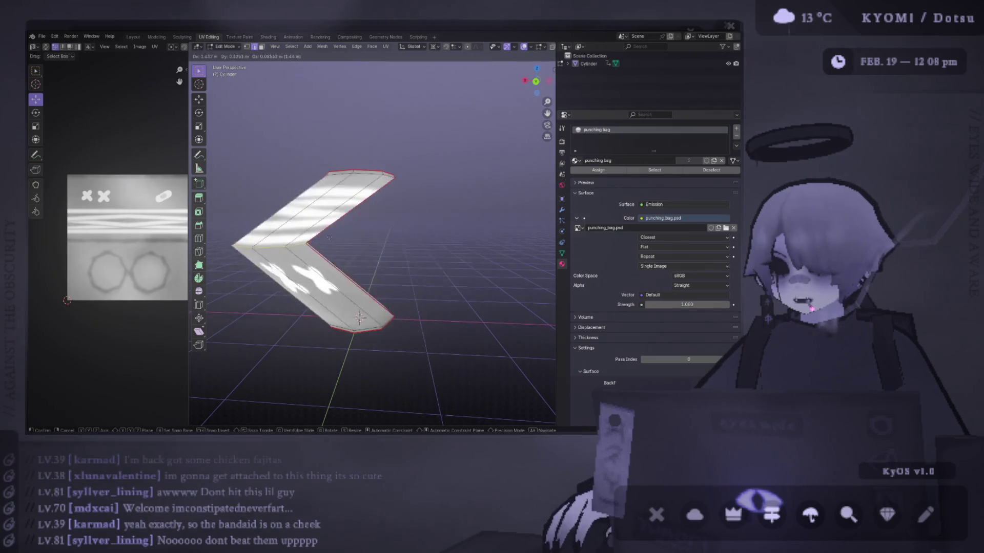
{"action": "right_click", "coordinate": [428, 222]}
{"action": "middle_click_drag", "start_coordinate": [428, 222], "coordinate": [431, 234]}
Step: Rotate all the cylinder's UVs 180° so the X eyes sit above the stripes
{"action": "key", "text": "a"}
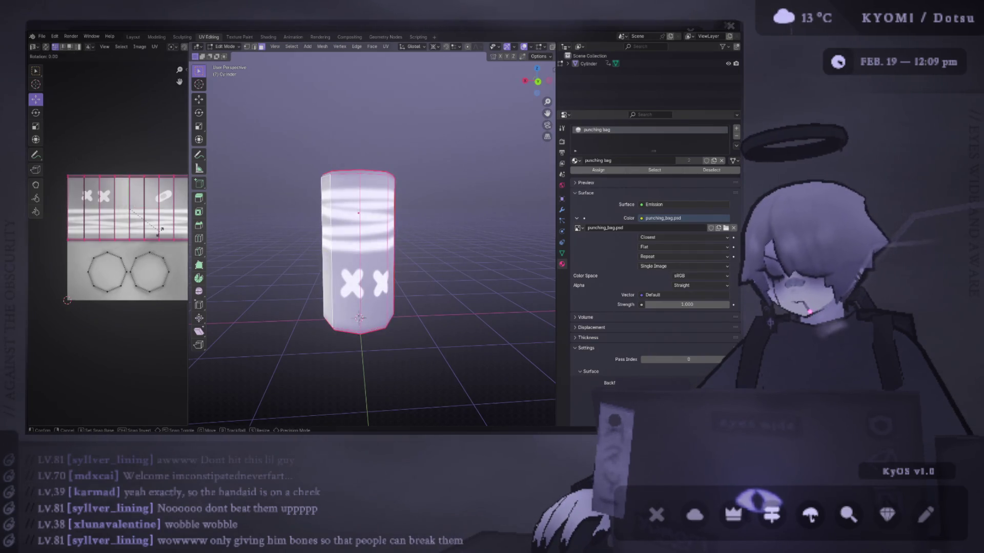
{"action": "key", "text": "r"}
{"action": "left_click", "coordinate": [94, 181]}
{"action": "key", "text": "KP_1"}
{"action": "key", "text": "Tab"}
Step: Save punching_bag.blend and bring up punching_bag.psd in Photoshop
{"action": "mouse_move", "coordinate": [375, 213]}
{"action": "middle_mouse_down"}
{"action": "mouse_move", "coordinate": [321, 222]}
{"action": "mouse_move", "coordinate": [306, 237]}
{"action": "middle_mouse_up"}
{"action": "key", "text": "ctrl+s"}
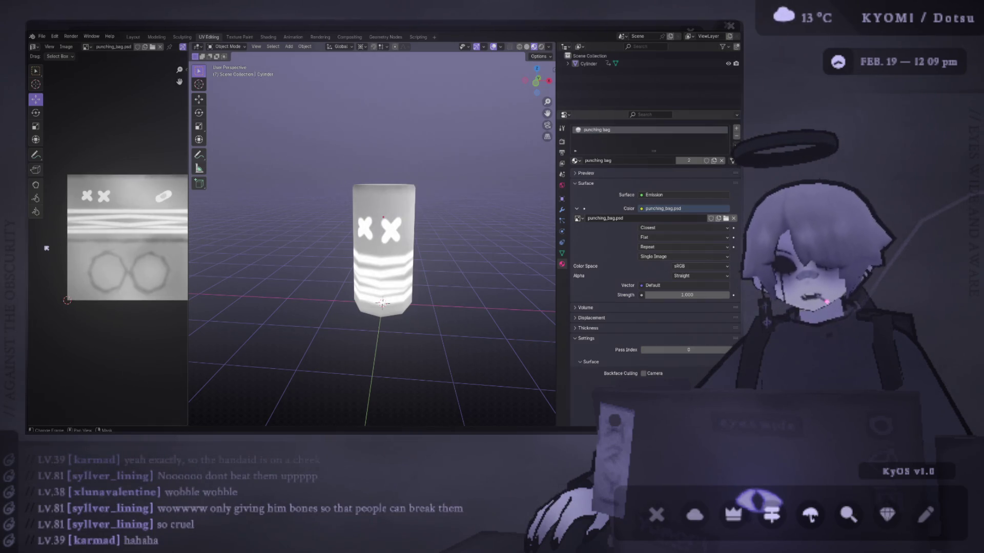
{"action": "key", "text": "alt+Tab"}
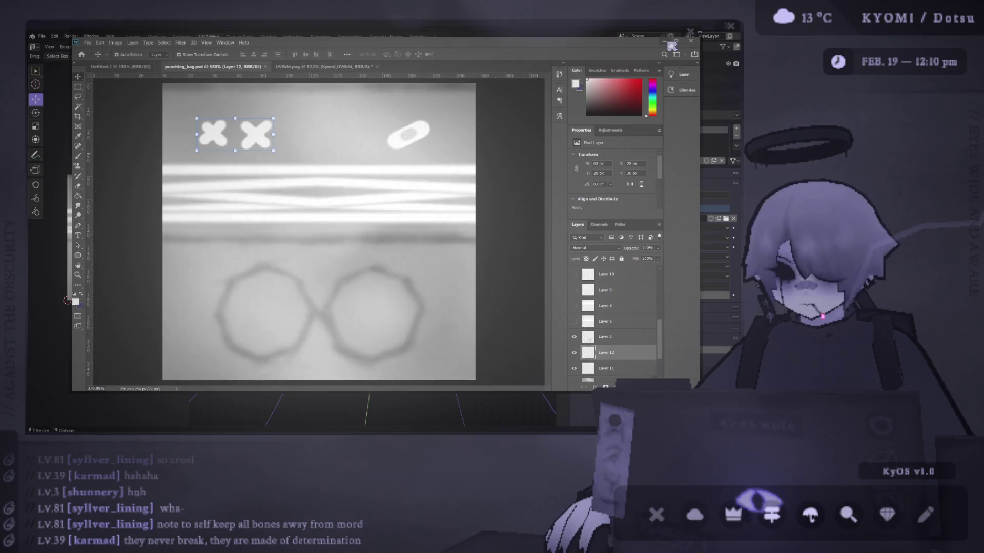
{"action": "left_click", "coordinate": [669, 43]}
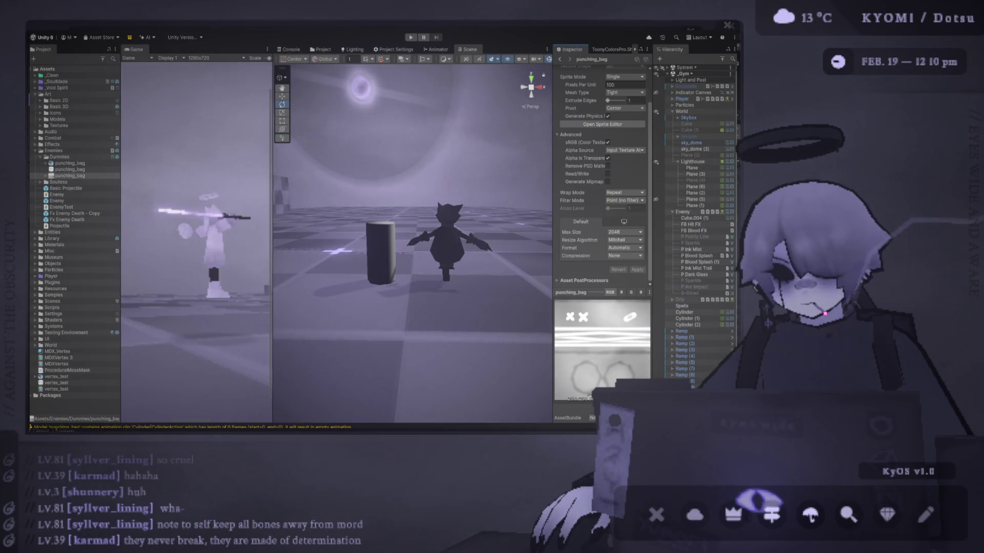
{"action": "key", "text": "alt+Tab"}
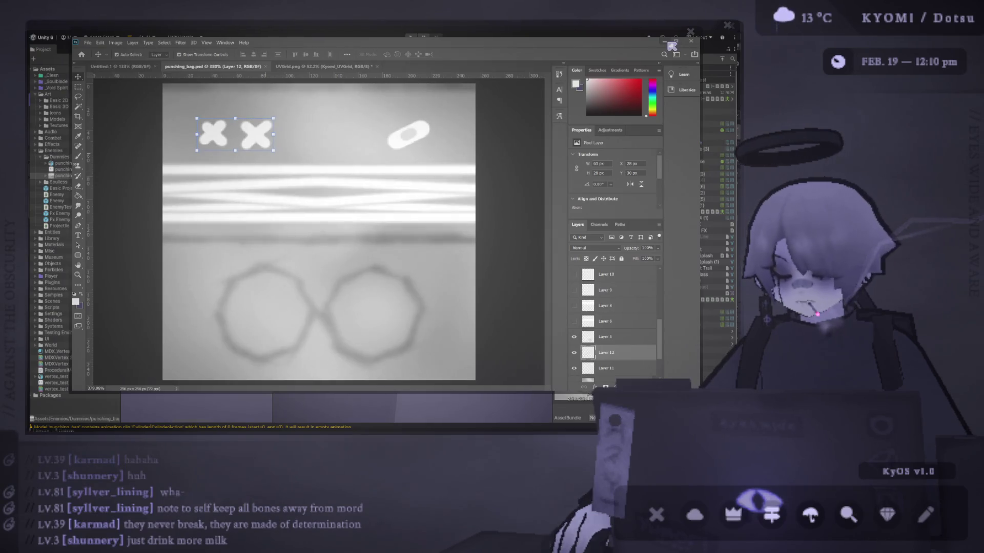
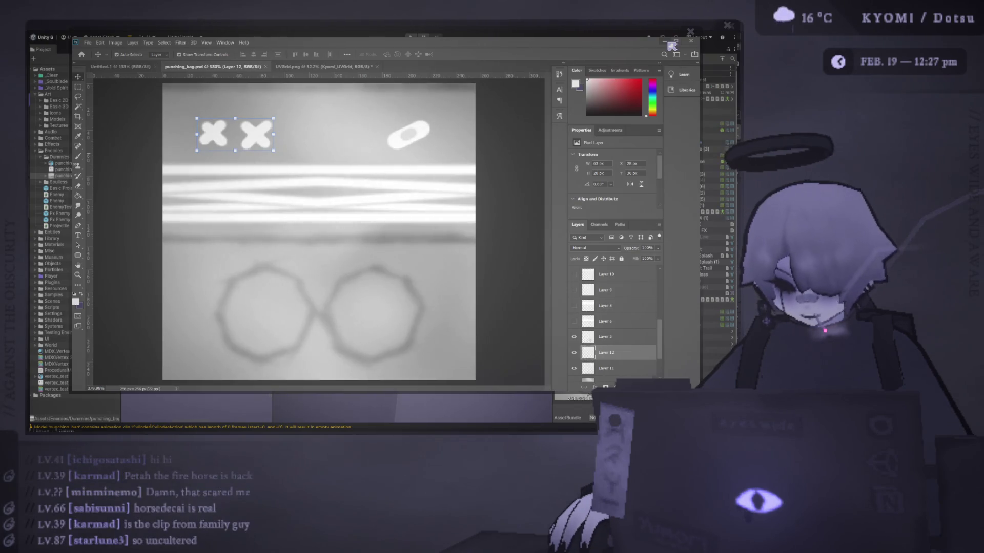
Step: Minimize Photoshop so the Unity editor with the updated punching_bag texture shows
{"action": "left_click", "coordinate": [671, 44]}
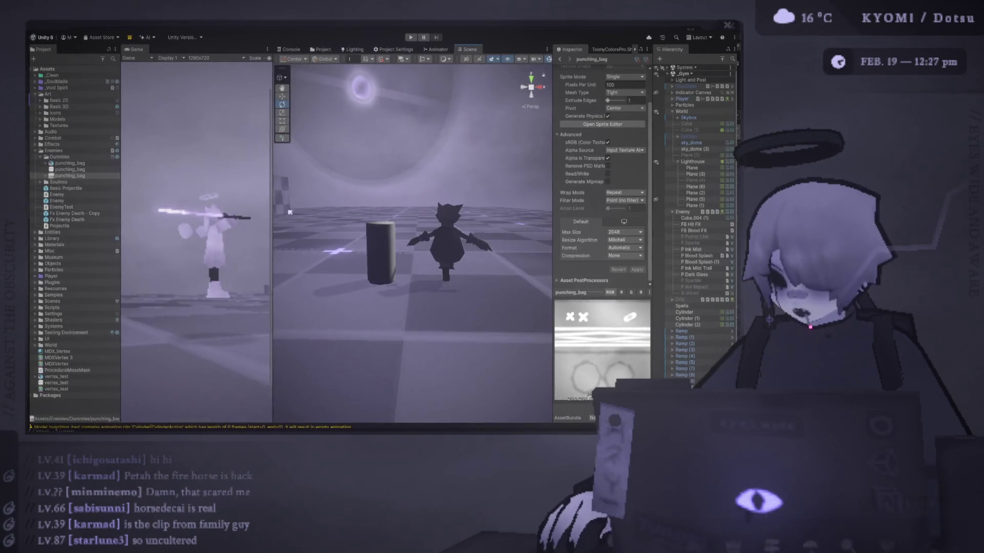
{"action": "mouse_move", "coordinate": [275, 211]}
{"action": "right_mouse_down"}
{"action": "mouse_move", "coordinate": [452, 218]}
{"action": "mouse_move", "coordinate": [441, 226]}
{"action": "right_mouse_up"}
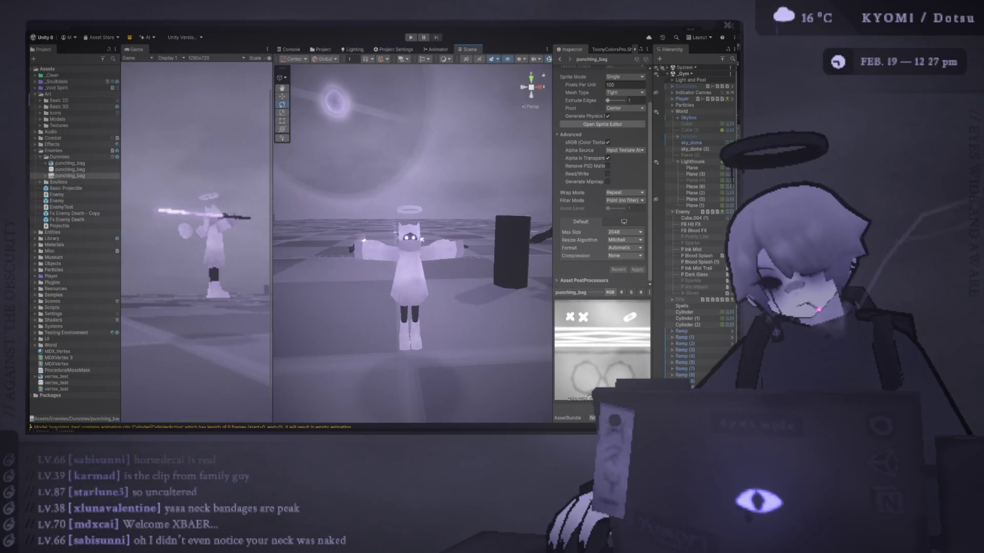
{"action": "left_click_drag", "start_coordinate": [422, 240], "coordinate": [370, 268], "text": "alt"}
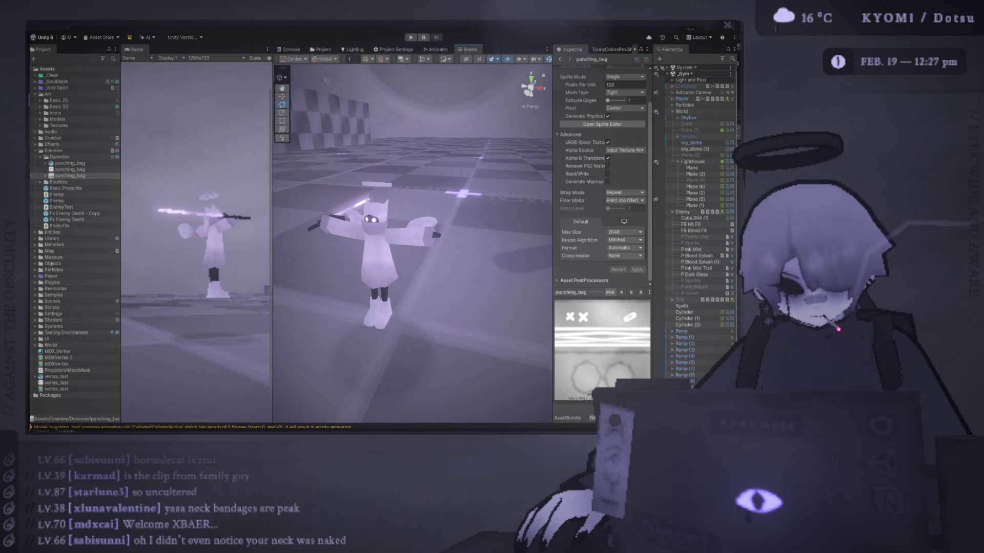
{"action": "key", "text": "alt+Tab"}
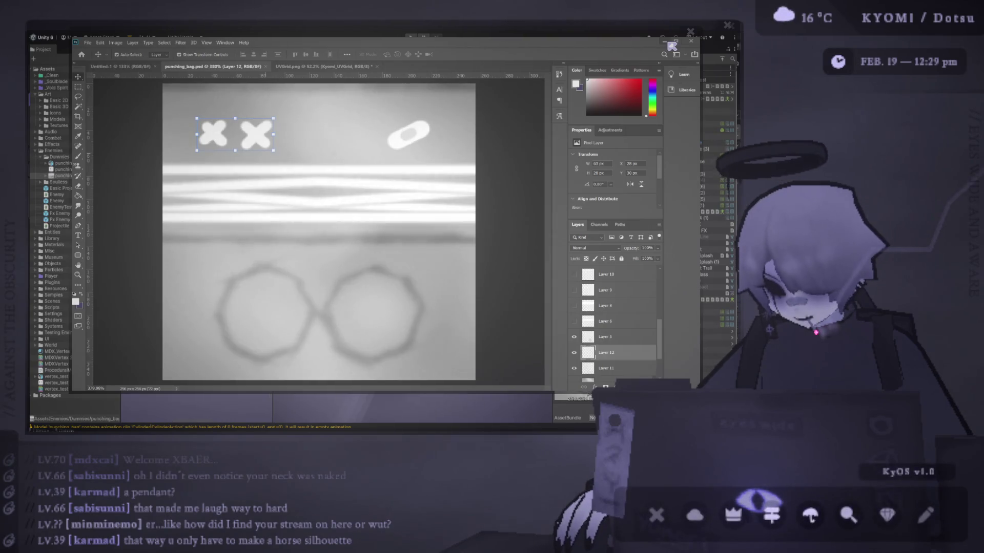
Step: Back in Blender, enter Edit Mode on the cylinder and add a first edge loop cut
{"action": "left_click", "coordinate": [670, 44]}
{"action": "scroll", "coordinate": [263, 187], "scroll_direction": "up", "scroll_amount": 2}
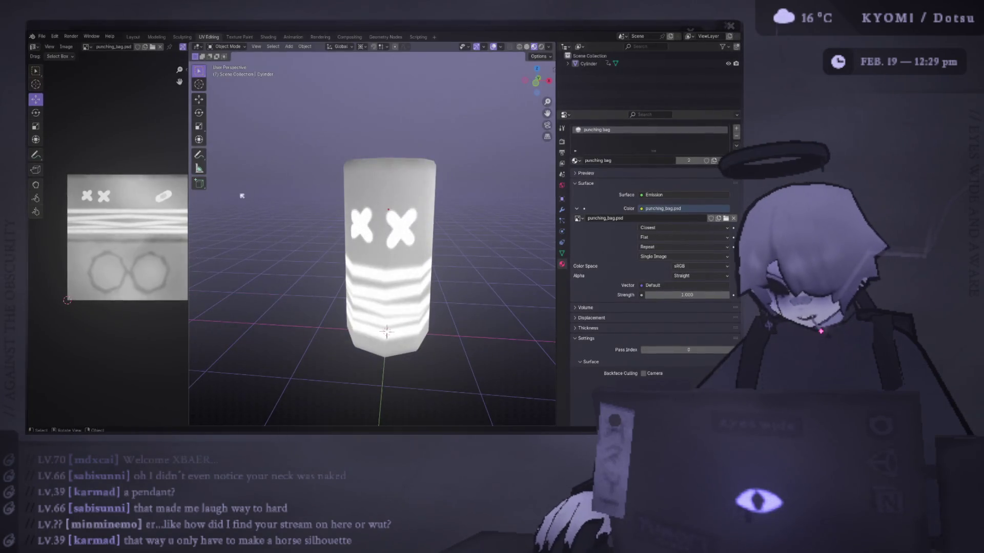
{"action": "scroll", "coordinate": [251, 203], "scroll_direction": "down", "scroll_amount": 2}
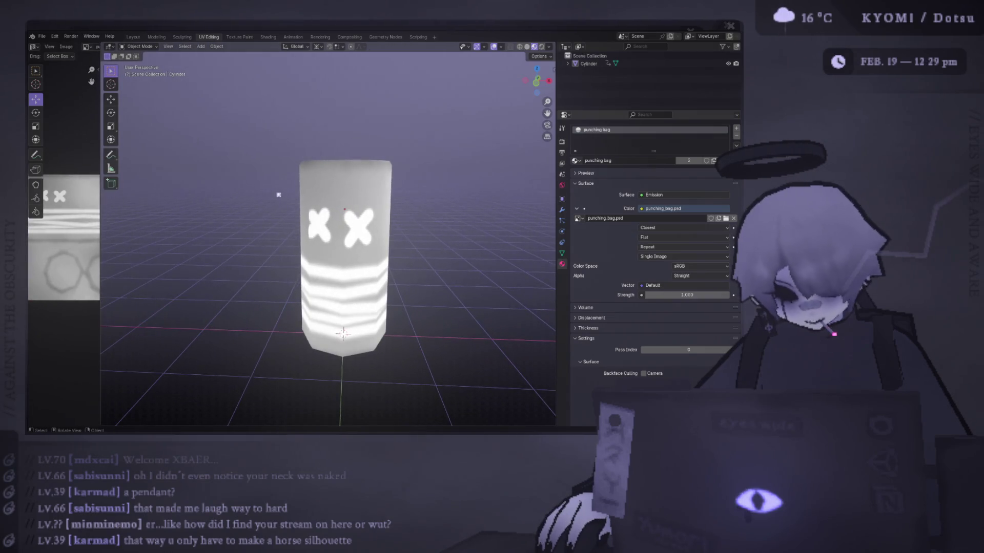
{"action": "key", "text": "Tab"}
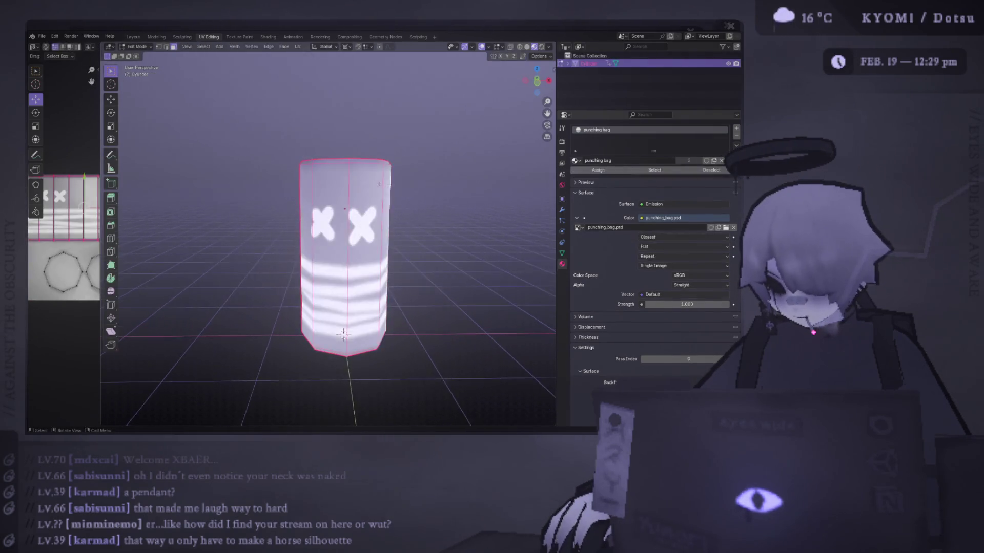
{"action": "middle_click_drag", "start_coordinate": [467, 406], "coordinate": [451, 390]}
{"action": "key", "text": "ctrl+r"}
{"action": "left_click", "coordinate": [390, 179]}
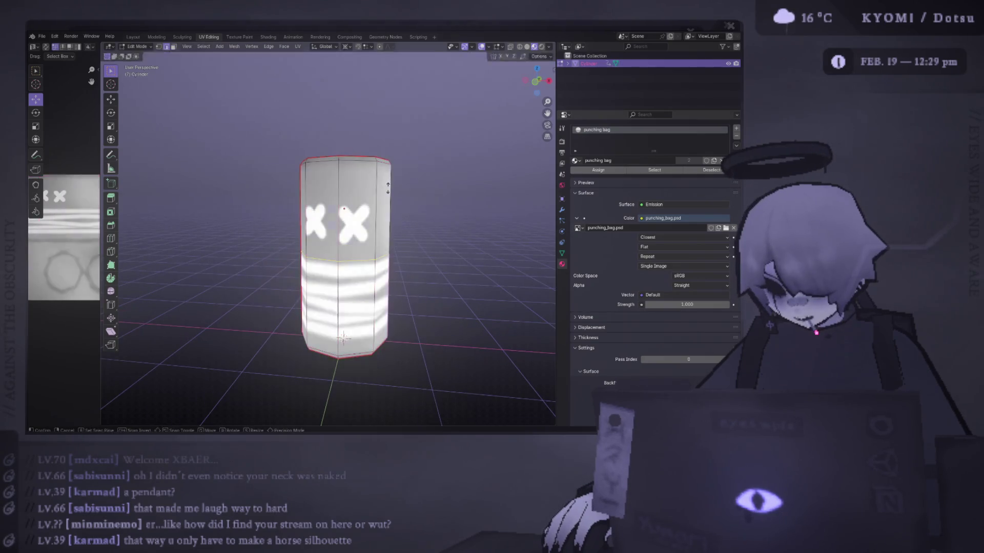
{"action": "left_click", "coordinate": [396, 122]}
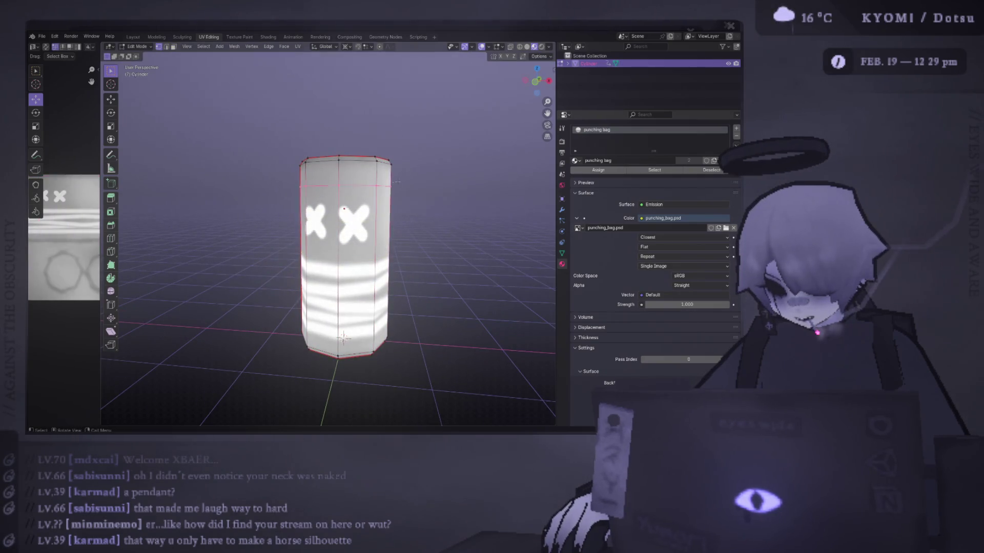
Step: Add a second edge loop near the cylinder's top and slide the loops into position
{"action": "key", "text": "ctrl+r"}
{"action": "left_click", "coordinate": [393, 173]}
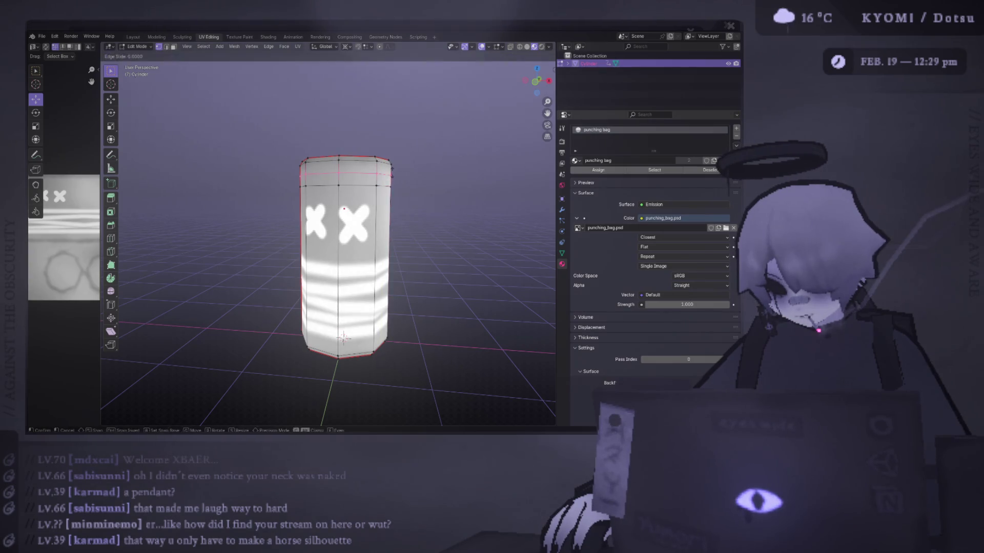
{"action": "right_click", "coordinate": [390, 184]}
{"action": "left_click", "coordinate": [396, 184], "text": "alt"}
{"action": "key", "text": "g"}
{"action": "key", "text": "g"}
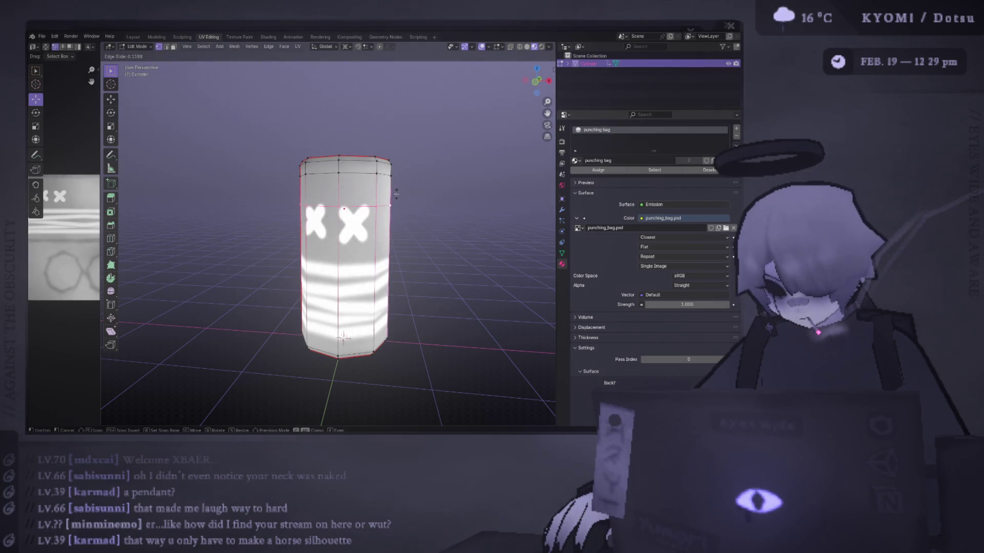
{"action": "left_click", "coordinate": [396, 194]}
{"action": "left_click", "coordinate": [385, 172], "text": "alt"}
{"action": "key", "text": "g"}
{"action": "key", "text": "g"}
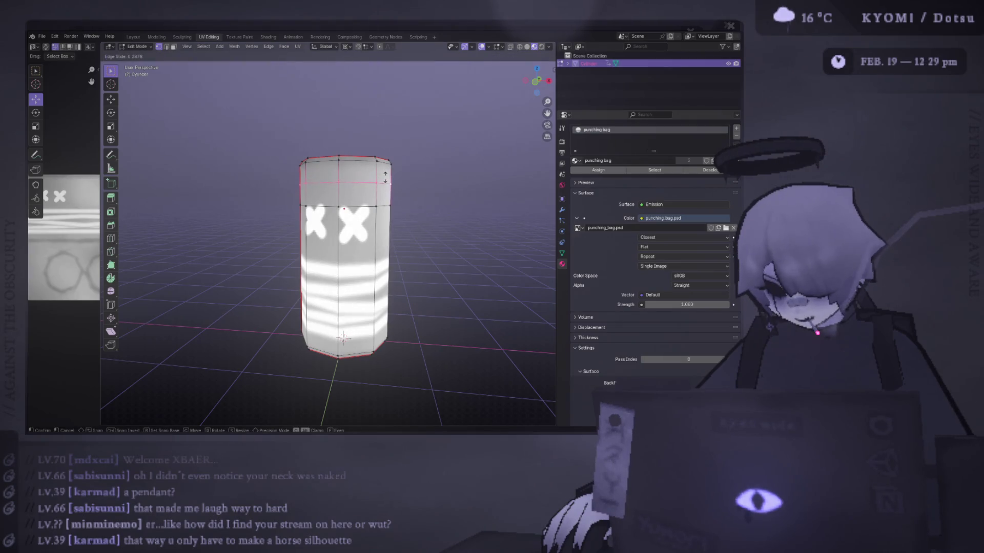
{"action": "left_click", "coordinate": [385, 174]}
Step: With Individual Origins pivot, scale the top loop outward and lower it into a flared rim
{"action": "left_click", "coordinate": [306, 184], "text": "alt"}
{"action": "middle_click_drag", "start_coordinate": [306, 184], "coordinate": [315, 191]}
{"action": "middle_click_drag", "start_coordinate": [446, 202], "coordinate": [441, 203], "text": "alt"}
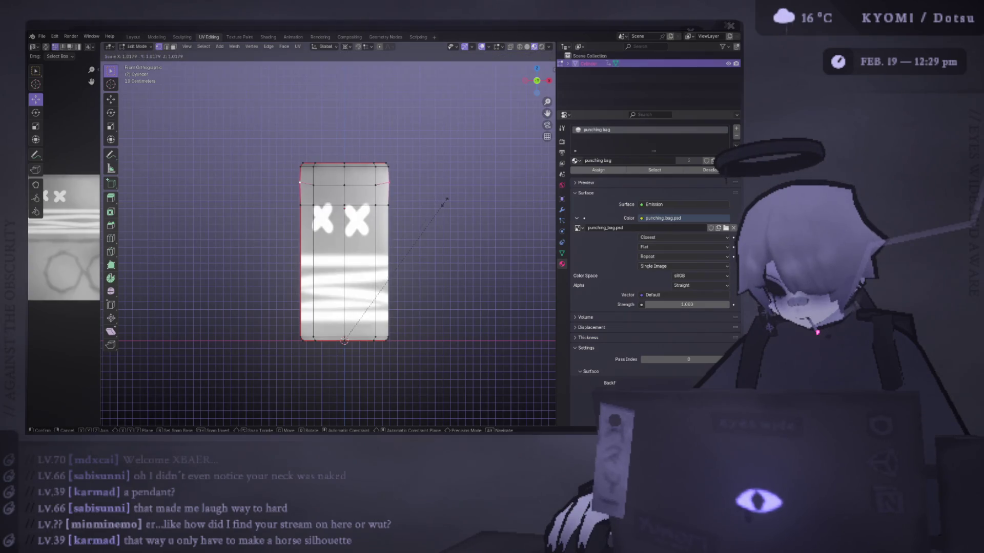
{"action": "left_click", "coordinate": [347, 47]}
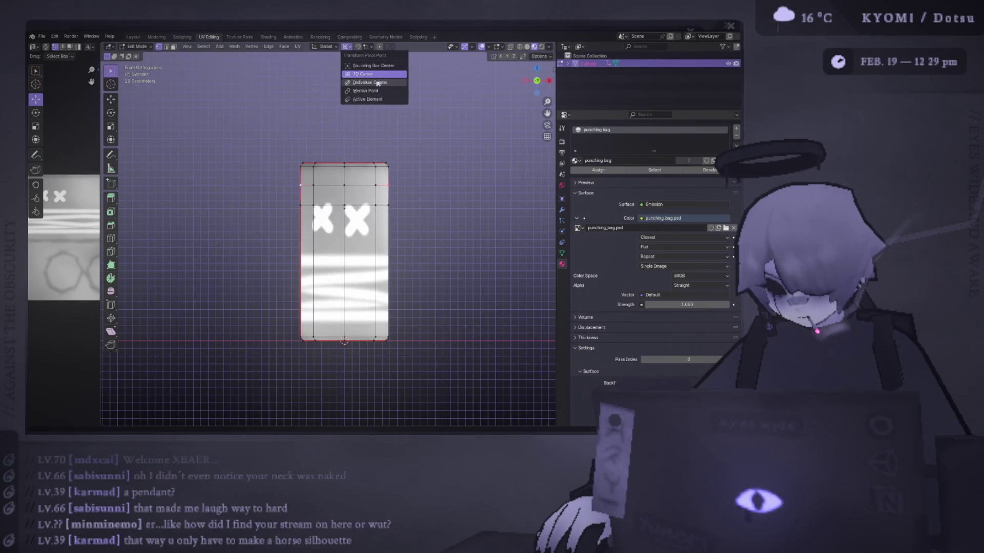
{"action": "left_click", "coordinate": [378, 90]}
{"action": "key", "text": "s"}
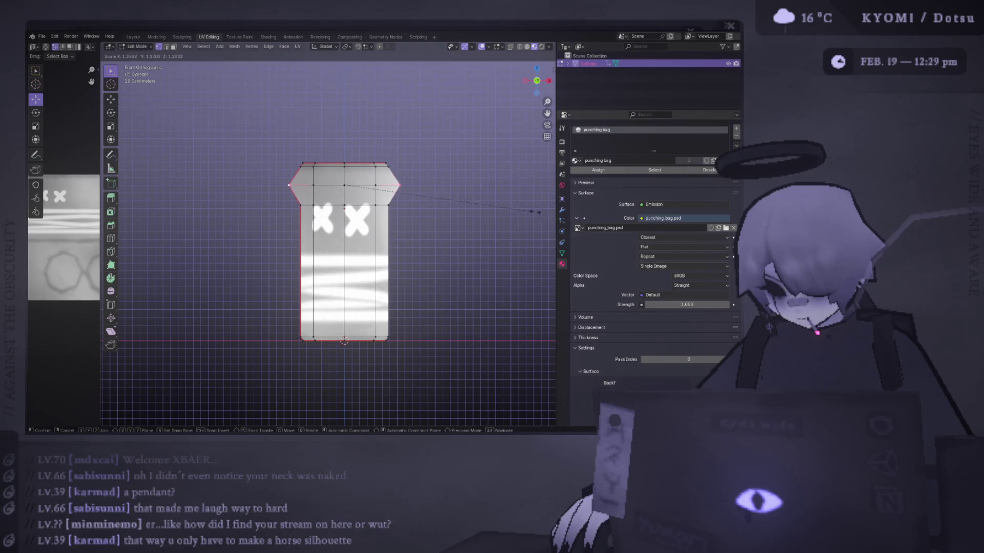
{"action": "key", "text": "Return"}
{"action": "left_click", "coordinate": [112, 100]}
{"action": "left_click_drag", "start_coordinate": [347, 164], "coordinate": [347, 186]}
{"action": "key", "text": "Tab"}
{"action": "mouse_move", "coordinate": [347, 186]}
{"action": "middle_mouse_down"}
{"action": "mouse_move", "coordinate": [378, 208]}
{"action": "mouse_move", "coordinate": [229, 195]}
{"action": "mouse_move", "coordinate": [331, 220]}
{"action": "mouse_move", "coordinate": [395, 213]}
{"action": "mouse_move", "coordinate": [372, 175]}
{"action": "mouse_move", "coordinate": [380, 181]}
{"action": "mouse_move", "coordinate": [369, 179]}
{"action": "middle_mouse_up"}
{"action": "scroll", "coordinate": [398, 211], "scroll_direction": "up", "scroll_amount": 3}
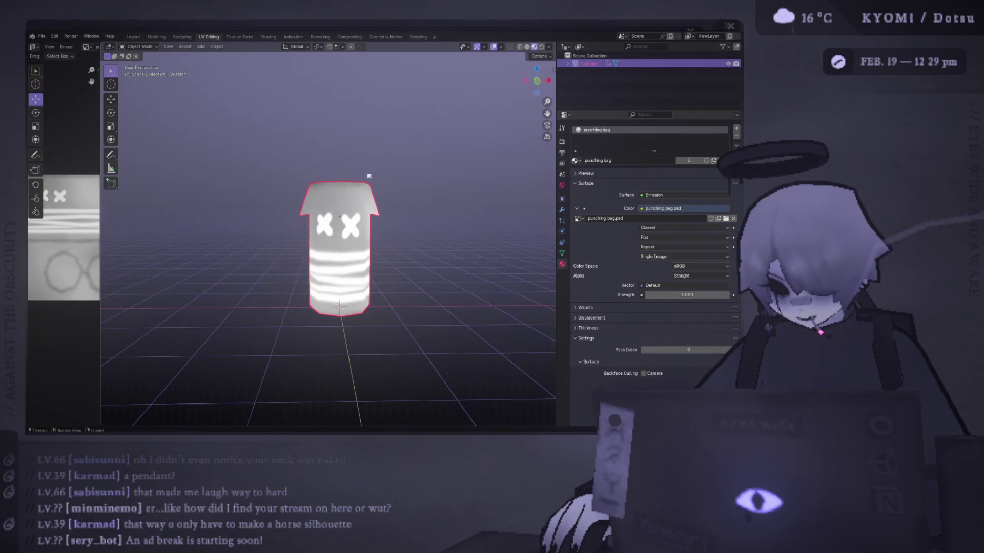
Step: Raise the cylinder's top face along Z in Edit Mode, then return to Object Mode
{"action": "key", "text": "Tab"}
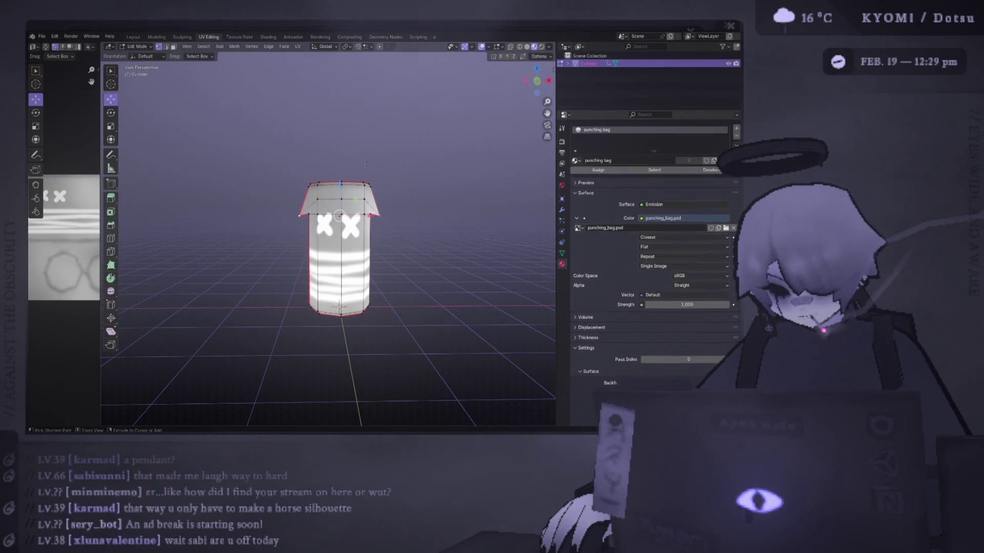
{"action": "key", "text": "g"}
{"action": "key", "text": "z"}
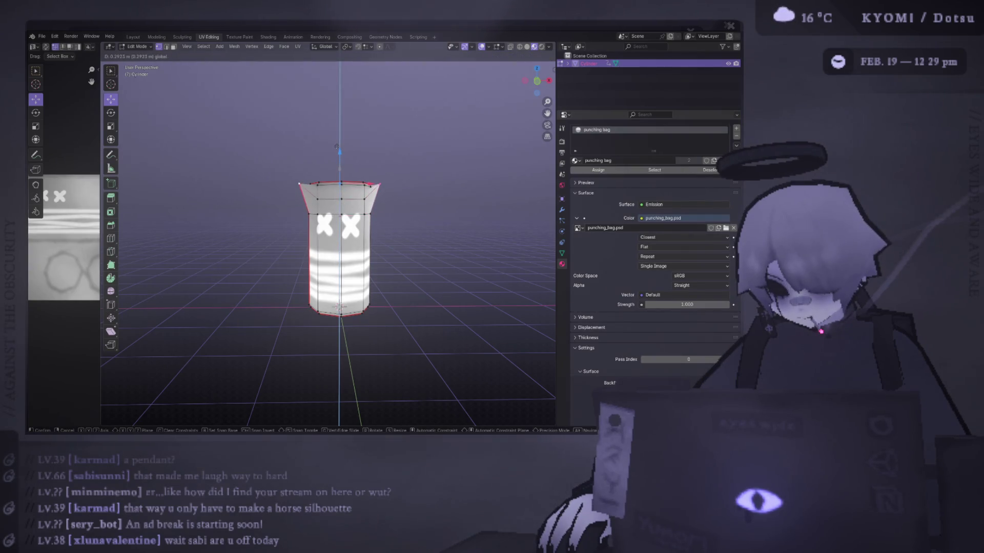
{"action": "left_click", "coordinate": [336, 149]}
{"action": "mouse_move", "coordinate": [336, 150]}
{"action": "middle_mouse_down"}
{"action": "mouse_move", "coordinate": [337, 128]}
{"action": "mouse_move", "coordinate": [339, 154]}
{"action": "middle_mouse_up"}
{"action": "key", "text": "Tab"}
Step: From the front view, rescale the cylinder's top ring in Edit Mode
{"action": "middle_click_drag", "start_coordinate": [395, 202], "coordinate": [433, 204]}
{"action": "scroll", "coordinate": [384, 224], "scroll_direction": "down", "scroll_amount": 3}
{"action": "mouse_move", "coordinate": [384, 224]}
{"action": "middle_mouse_down"}
{"action": "mouse_move", "coordinate": [426, 210]}
{"action": "mouse_move", "coordinate": [386, 220]}
{"action": "mouse_move", "coordinate": [352, 270]}
{"action": "mouse_move", "coordinate": [369, 272]}
{"action": "mouse_move", "coordinate": [347, 247]}
{"action": "middle_mouse_up"}
{"action": "left_click", "coordinate": [352, 270]}
{"action": "scroll", "coordinate": [354, 237], "scroll_direction": "up", "scroll_amount": 5}
{"action": "key", "text": "KP_1"}
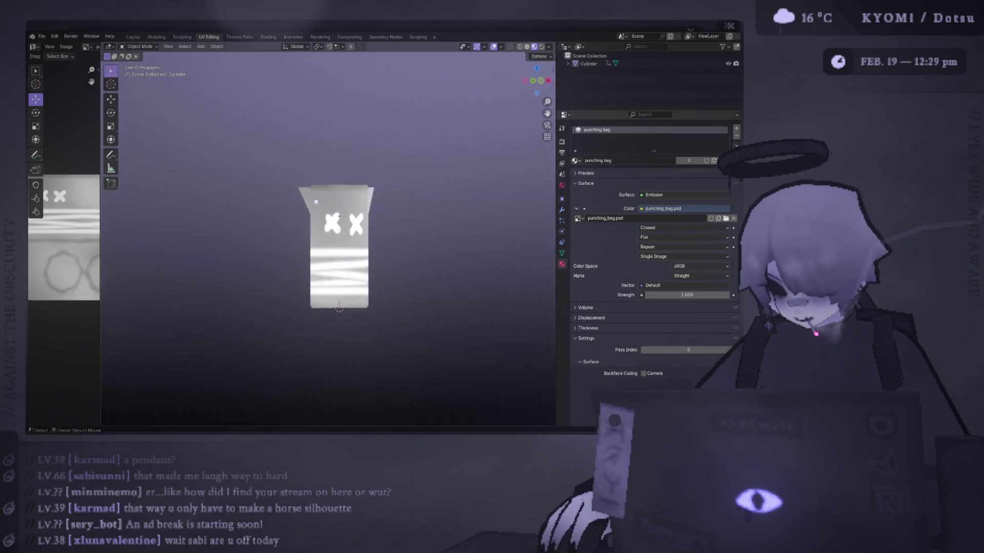
{"action": "key", "text": "Tab"}
{"action": "key", "text": "s"}
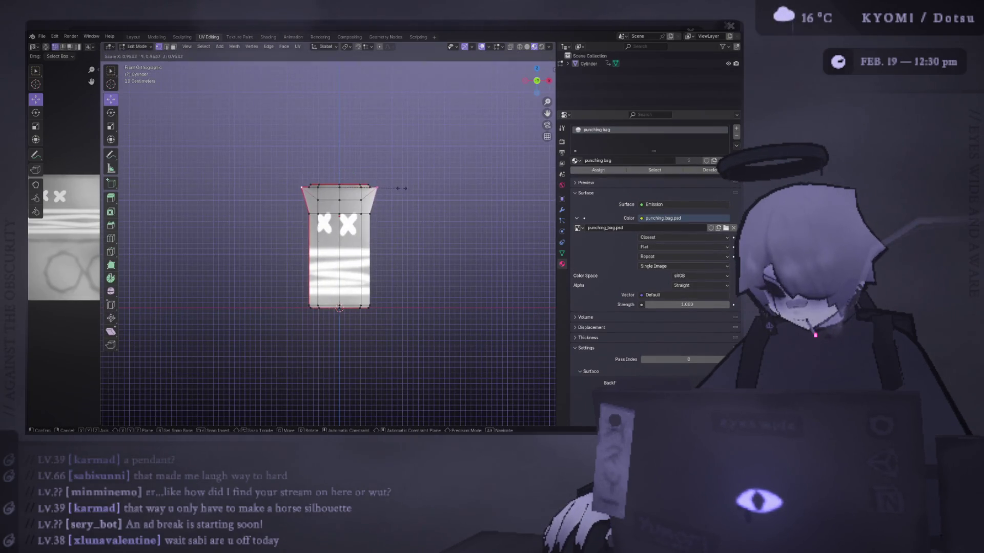
{"action": "left_click", "coordinate": [398, 188]}
{"action": "key", "text": "Tab"}
Step: Undo the flare with repeated Ctrl+Z so the top ring is its original width, and exit Edit Mode
{"action": "mouse_move", "coordinate": [398, 191]}
{"action": "middle_mouse_down"}
{"action": "mouse_move", "coordinate": [388, 200]}
{"action": "mouse_move", "coordinate": [169, 198]}
{"action": "mouse_move", "coordinate": [505, 198]}
{"action": "mouse_move", "coordinate": [487, 198]}
{"action": "middle_mouse_up"}
{"action": "scroll", "coordinate": [468, 198], "scroll_direction": "up", "scroll_amount": 5}
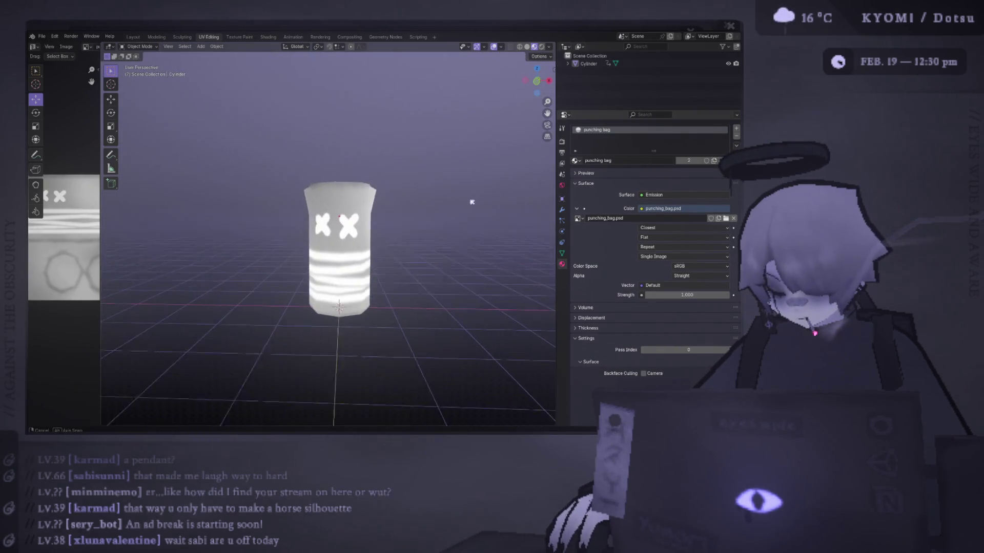
{"action": "key", "text": "a"}
{"action": "key", "text": "Tab"}
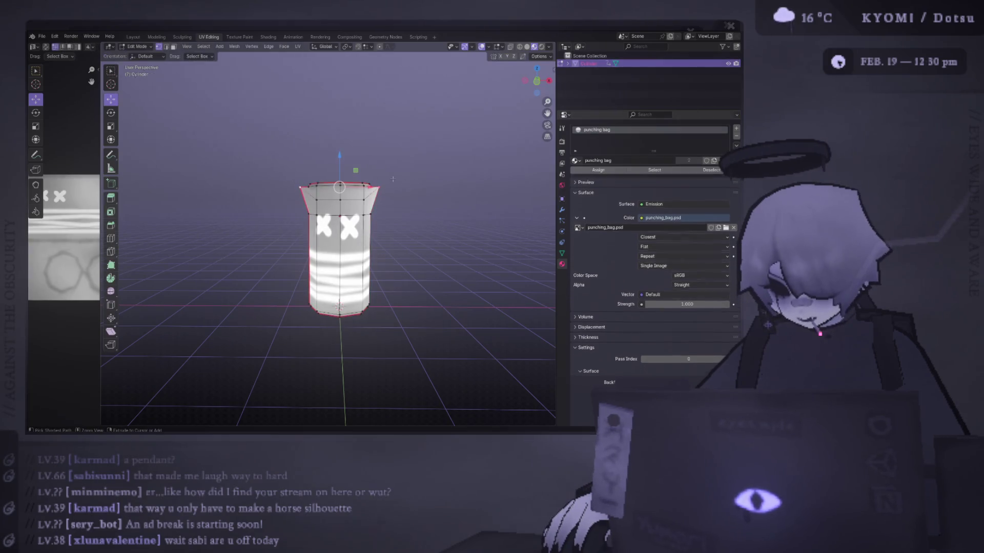
{"action": "key", "text": "ctrl+z"}
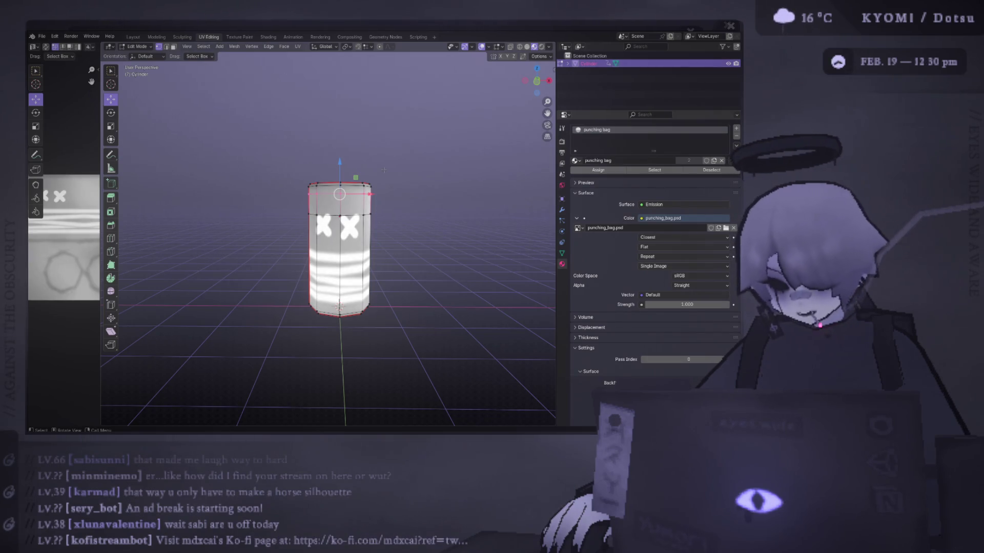
{"action": "key", "text": "ctrl+z"}
{"action": "key", "text": "ctrl+z"}
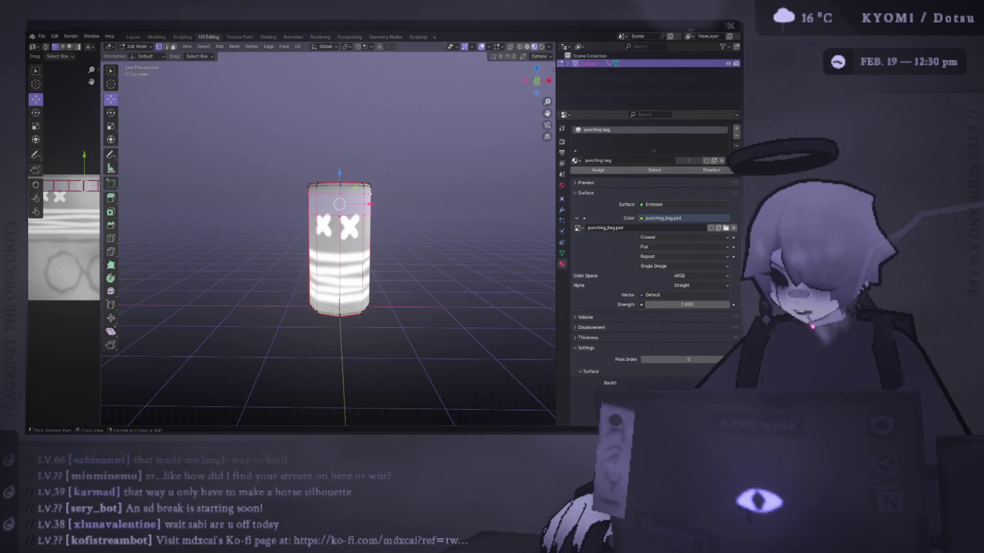
{"action": "key", "text": "ctrl+z"}
{"action": "key", "text": "ctrl+z"}
{"action": "key", "text": "ctrl+z"}
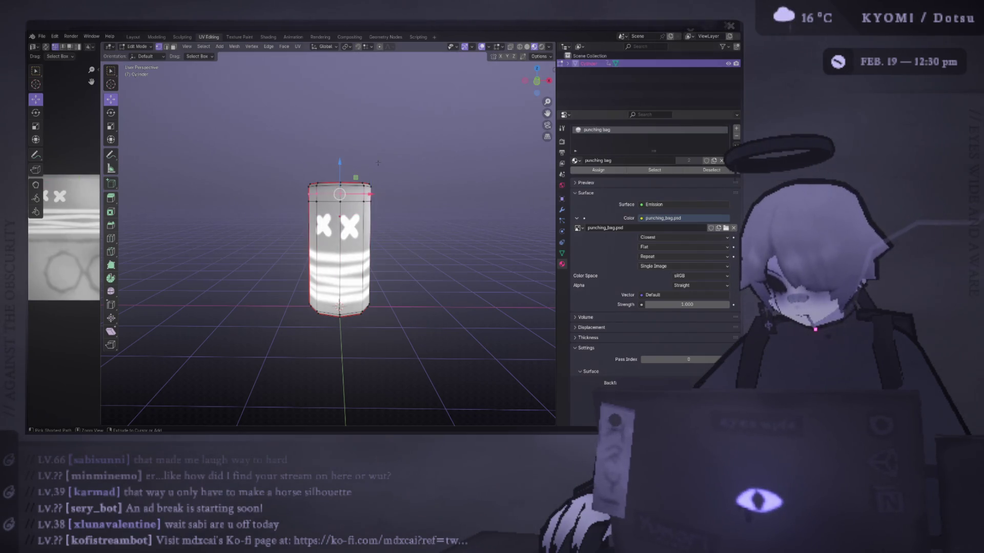
{"action": "scroll", "coordinate": [378, 163], "scroll_direction": "up", "scroll_amount": 4}
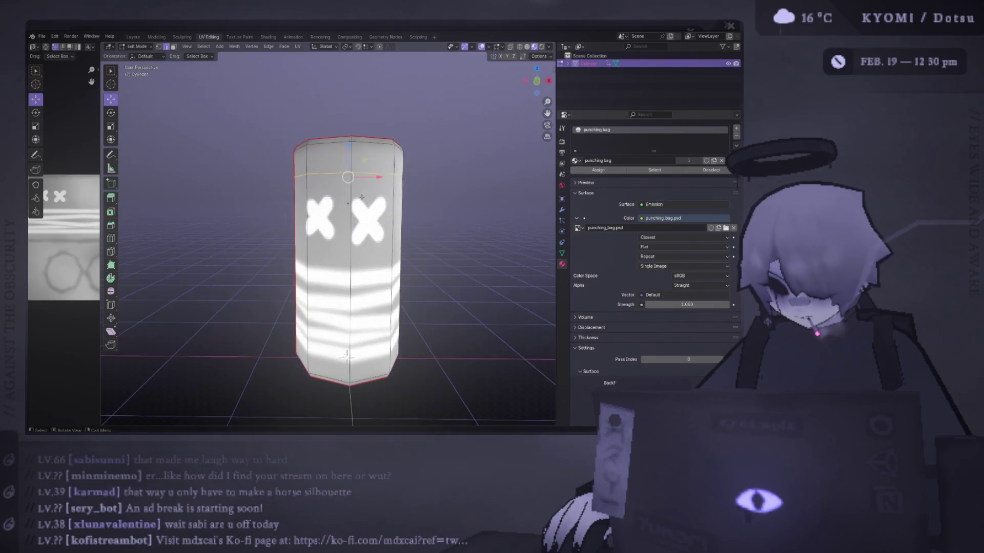
{"action": "middle_click_drag", "start_coordinate": [356, 191], "coordinate": [347, 177]}
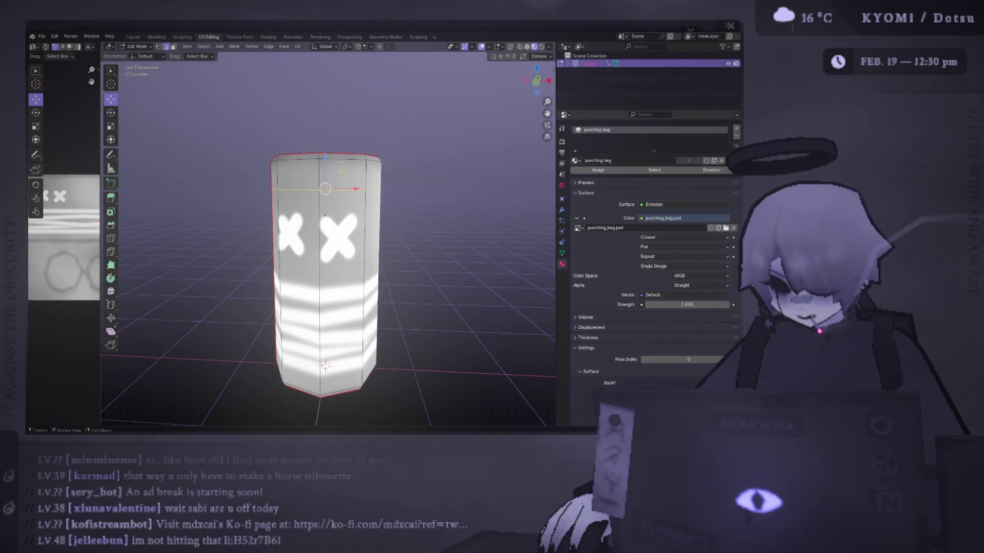
{"action": "key", "text": "a"}
{"action": "key", "text": "Tab"}
{"action": "scroll", "coordinate": [392, 228], "scroll_direction": "down", "scroll_amount": 4}
{"action": "key", "text": "KP_1"}
Step: Save punching bag.blend, inspect the textured cylinder, and bring Photoshop's punching_bag.psd to the front
{"action": "key", "text": "ctrl+s"}
{"action": "mouse_move", "coordinate": [391, 229]}
{"action": "middle_mouse_down"}
{"action": "mouse_move", "coordinate": [471, 227]}
{"action": "mouse_move", "coordinate": [390, 228]}
{"action": "mouse_move", "coordinate": [325, 364]}
{"action": "mouse_move", "coordinate": [293, 305]}
{"action": "mouse_move", "coordinate": [270, 227]}
{"action": "mouse_move", "coordinate": [277, 214]}
{"action": "middle_mouse_up"}
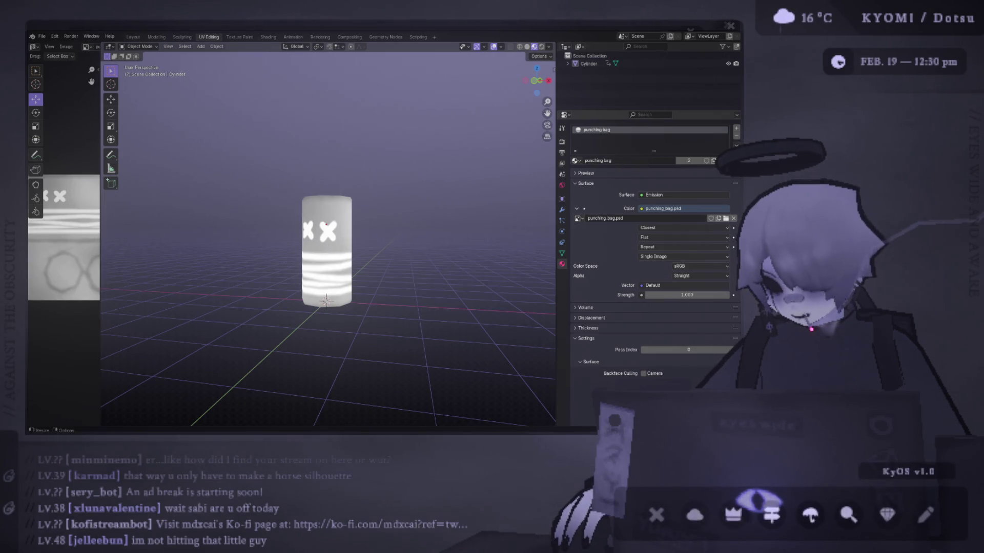
{"action": "scroll", "coordinate": [362, 272], "scroll_direction": "down", "scroll_amount": 2}
{"action": "middle_click_drag", "start_coordinate": [362, 272], "coordinate": [353, 271]}
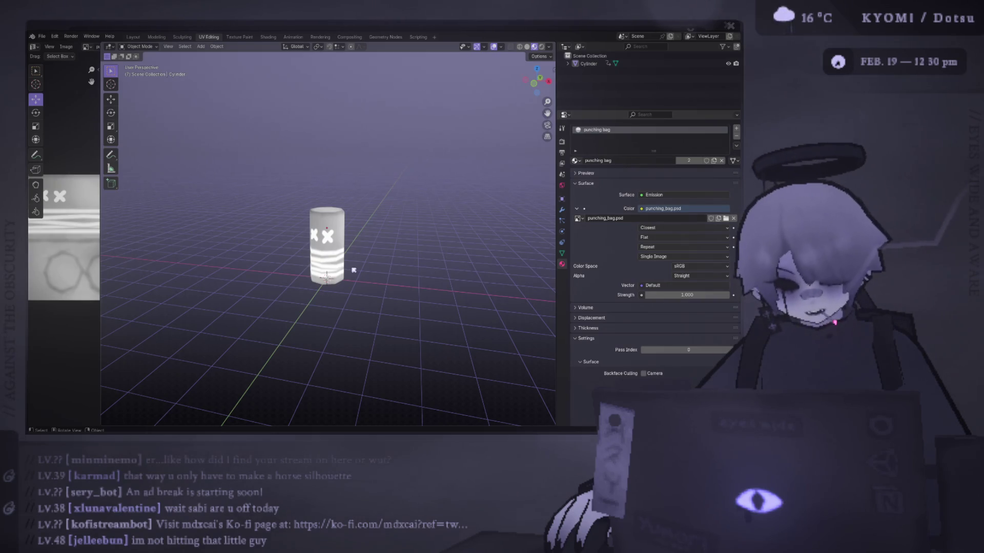
{"action": "mouse_move", "coordinate": [353, 270]}
{"action": "middle_mouse_down"}
{"action": "mouse_move", "coordinate": [353, 322]}
{"action": "mouse_move", "coordinate": [362, 214]}
{"action": "middle_mouse_up"}
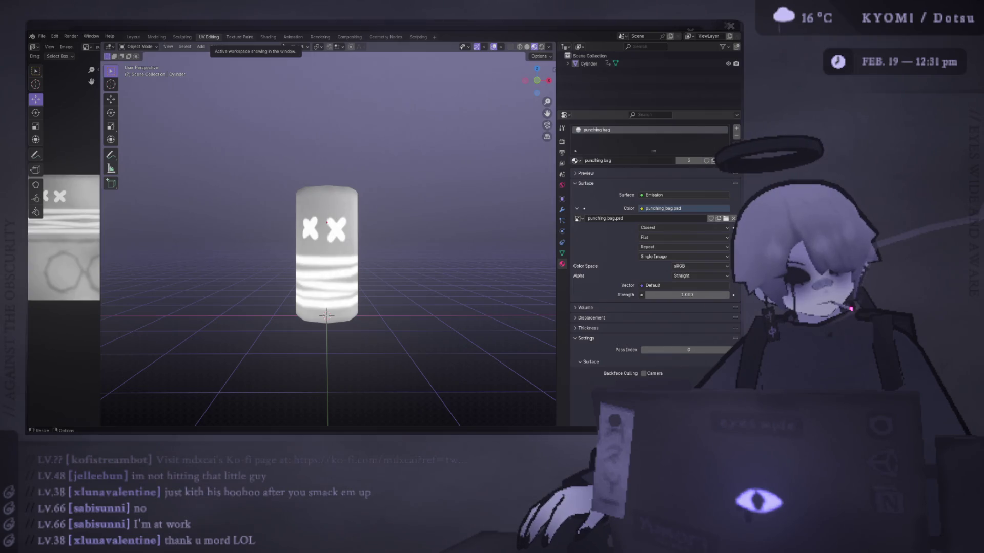
{"action": "key", "text": "alt+Tab"}
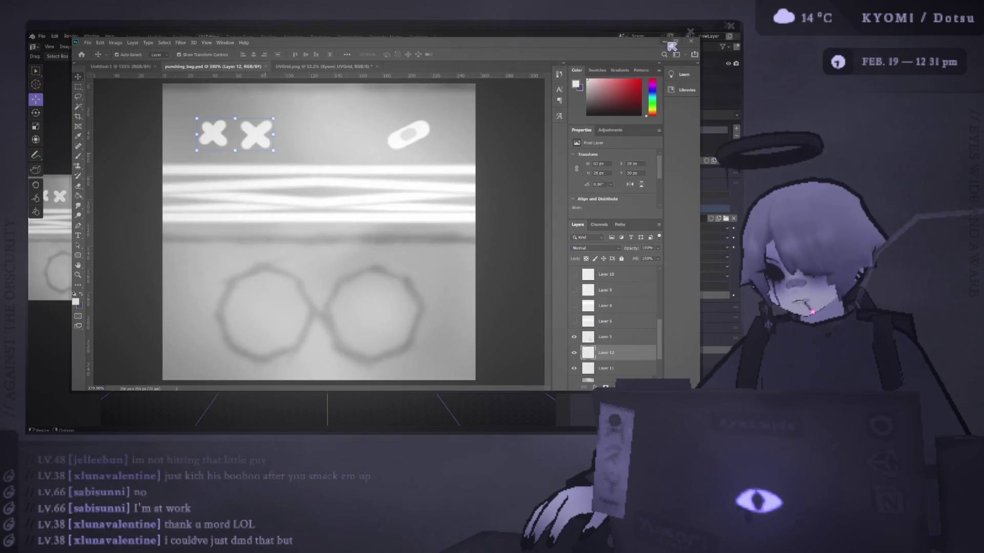
Step: Widen Blender's UV texture preview and put the selected cylinder into Edit Mode to show its UVs
{"action": "left_click", "coordinate": [667, 42]}
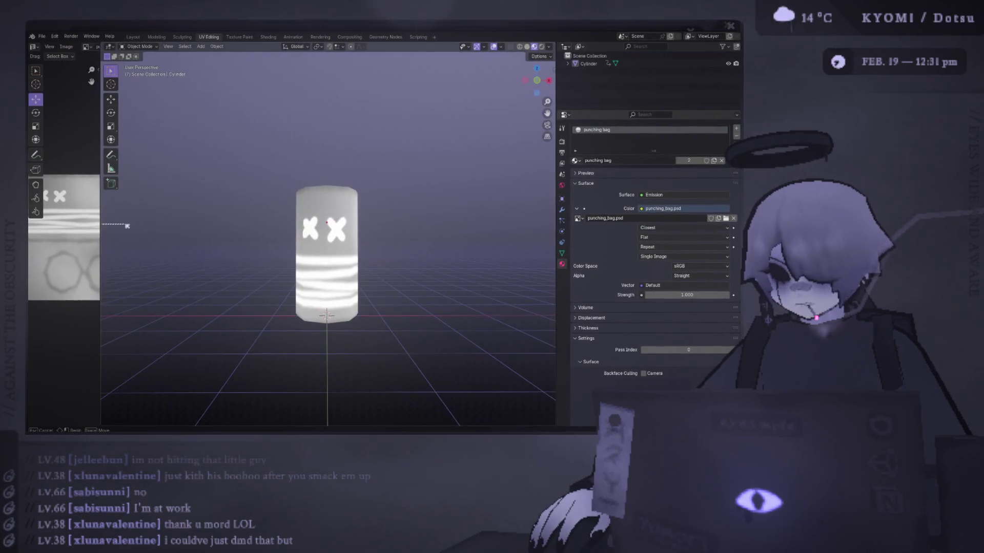
{"action": "left_click_drag", "start_coordinate": [100, 217], "coordinate": [155, 216]}
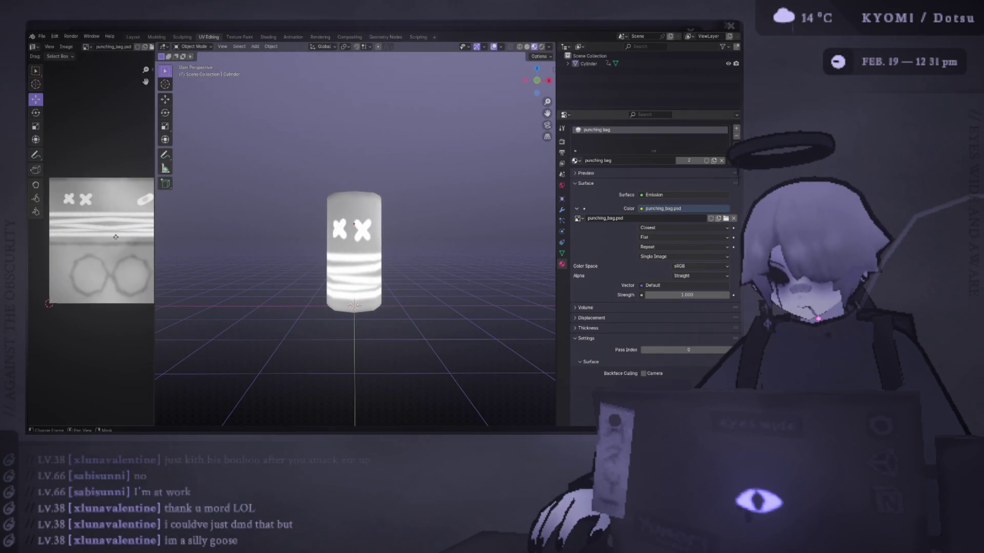
{"action": "scroll", "coordinate": [108, 236], "scroll_direction": "down", "scroll_amount": 1}
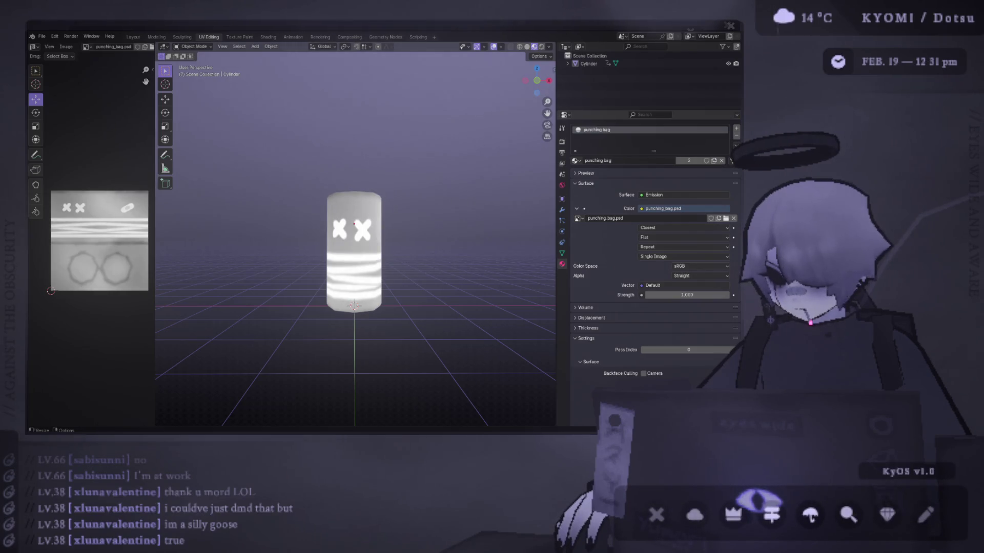
{"action": "mouse_move", "coordinate": [451, 369]}
{"action": "middle_mouse_down"}
{"action": "mouse_move", "coordinate": [405, 261]}
{"action": "mouse_move", "coordinate": [409, 270]}
{"action": "mouse_move", "coordinate": [379, 251]}
{"action": "middle_mouse_up"}
{"action": "left_click", "coordinate": [355, 232]}
{"action": "key", "text": "Tab"}
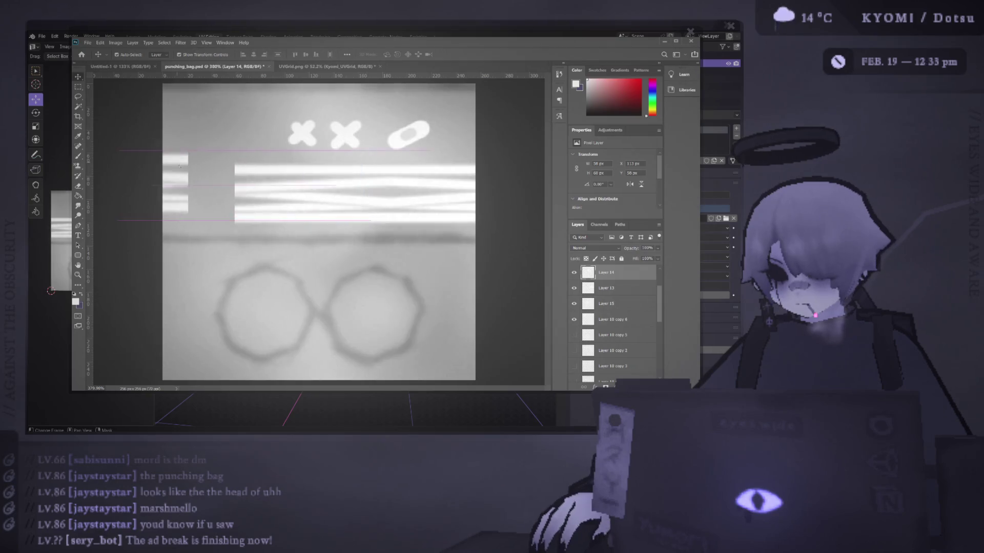
Step: Reposition the stripe layer toward the texture's left edge, undoing the accidental resize and rotation
{"action": "mouse_move", "coordinate": [290, 167]}
{"action": "left_mouse_down"}
{"action": "mouse_move", "coordinate": [191, 178]}
{"action": "mouse_move", "coordinate": [158, 196]}
{"action": "left_mouse_up"}
{"action": "key", "text": "ctrl+z"}
{"action": "left_click_drag", "start_coordinate": [385, 216], "coordinate": [359, 266]}
{"action": "key", "text": "ctrl+z"}
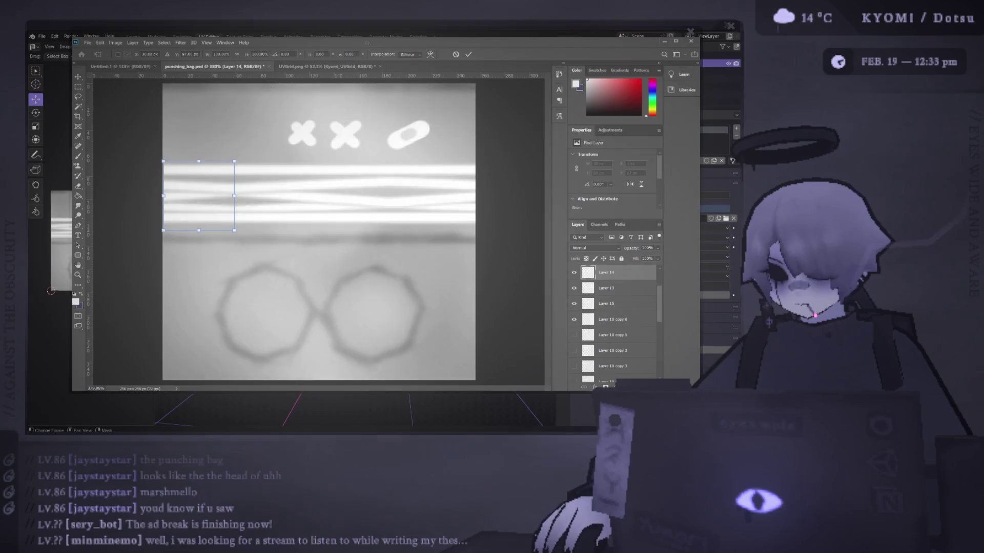
{"action": "left_click", "coordinate": [469, 54]}
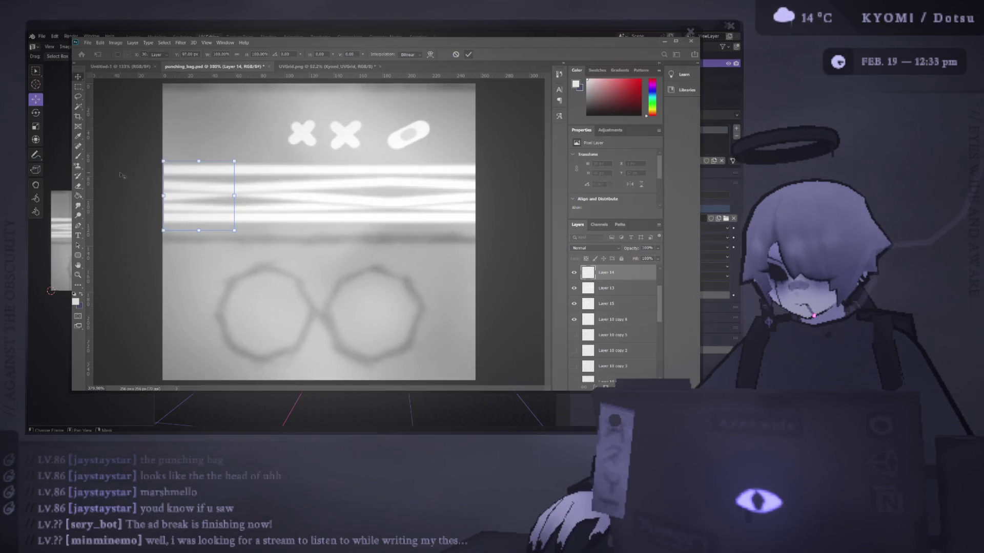
Step: Select stripe Layers 13, 14 and 15 together and shift them so the band spans the texture
{"action": "left_click", "coordinate": [266, 213]}
{"action": "left_click", "coordinate": [290, 189], "text": "shift"}
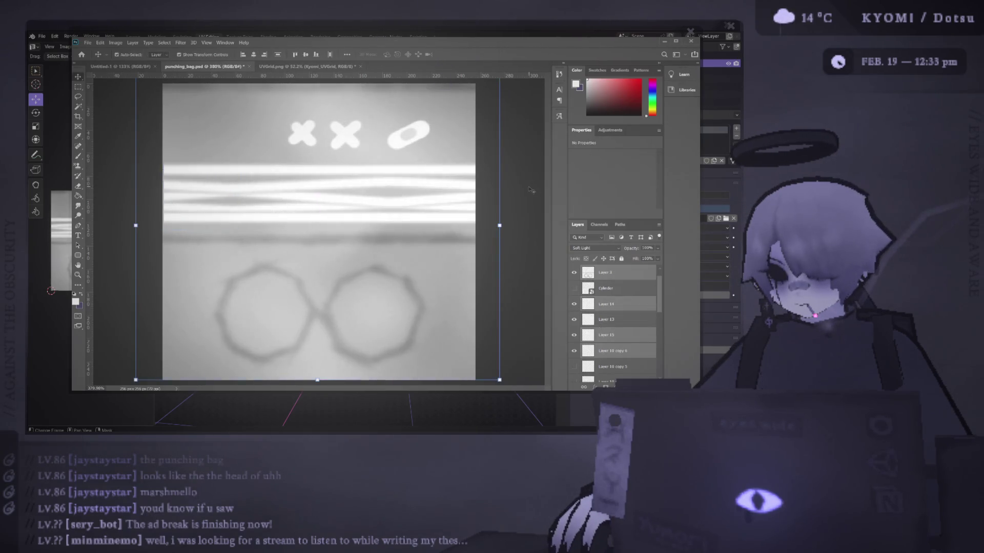
{"action": "left_click", "coordinate": [604, 304]}
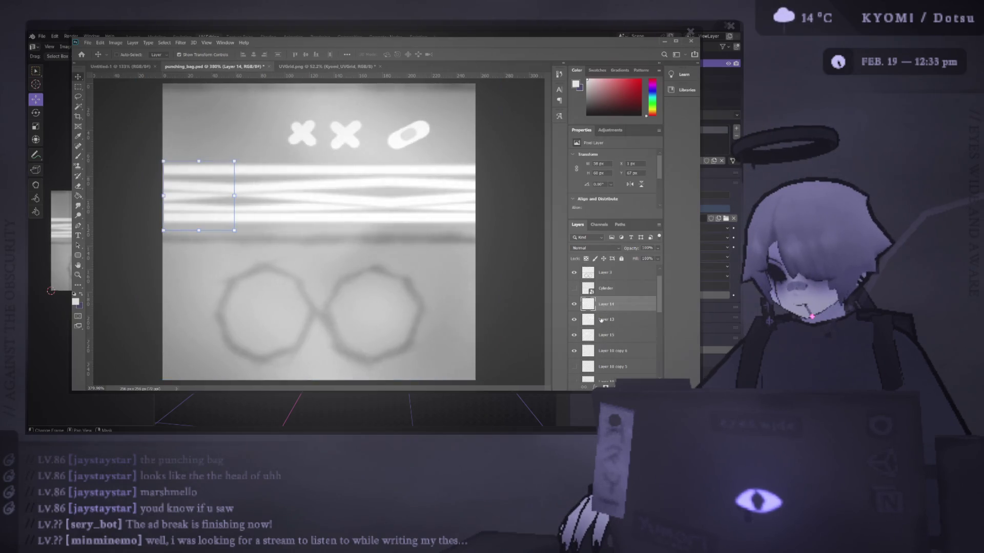
{"action": "left_click", "coordinate": [606, 319], "text": "shift"}
{"action": "left_click", "coordinate": [574, 320]}
{"action": "left_click", "coordinate": [574, 319]}
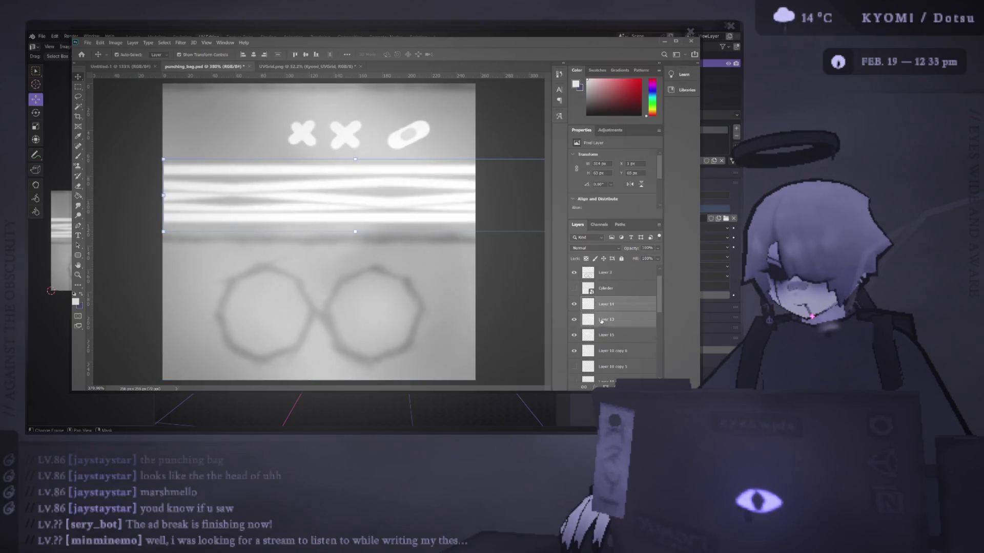
{"action": "left_click", "coordinate": [603, 336]}
{"action": "left_click", "coordinate": [606, 305], "text": "shift"}
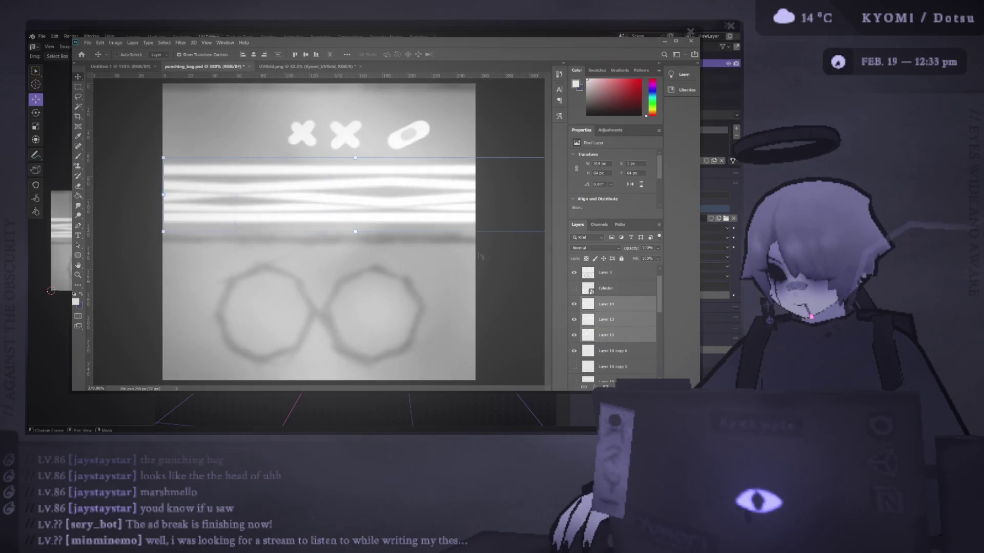
{"action": "left_click_drag", "start_coordinate": [314, 169], "coordinate": [315, 171]}
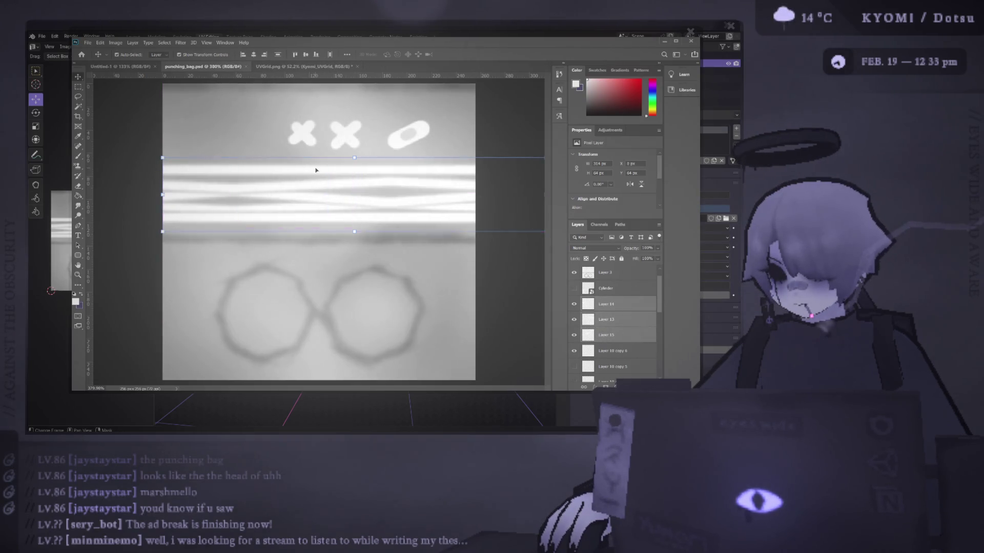
Step: Save punching_bag.psd and check the updated stripes on the Blender cylinder
{"action": "key", "text": "ctrl+s"}
{"action": "key", "text": "alt+Tab"}
{"action": "mouse_move", "coordinate": [268, 226]}
{"action": "middle_mouse_down"}
{"action": "mouse_move", "coordinate": [248, 244]}
{"action": "mouse_move", "coordinate": [277, 259]}
{"action": "mouse_move", "coordinate": [446, 274]}
{"action": "mouse_move", "coordinate": [236, 250]}
{"action": "mouse_move", "coordinate": [281, 235]}
{"action": "middle_mouse_up"}
{"action": "scroll", "coordinate": [282, 248], "scroll_direction": "up", "scroll_amount": 4}
{"action": "key", "text": "alt+Tab"}
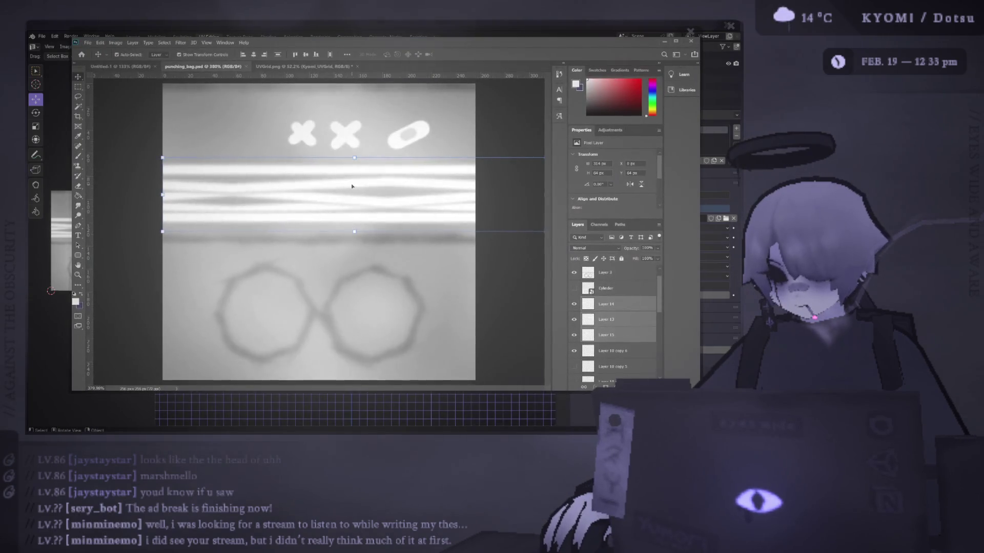
Step: Delete the bandage oval and the XX eye marks from the texture
{"action": "scroll", "coordinate": [331, 173], "scroll_direction": "down", "scroll_amount": 1, "text": "alt"}
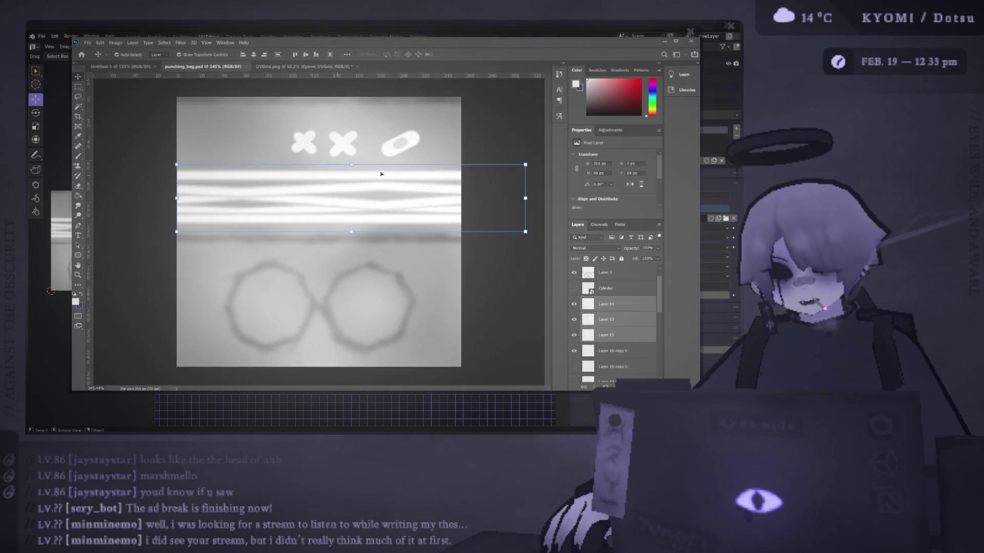
{"action": "scroll", "coordinate": [385, 174], "scroll_direction": "down", "scroll_amount": 3, "text": "alt"}
{"action": "left_click", "coordinate": [173, 169]}
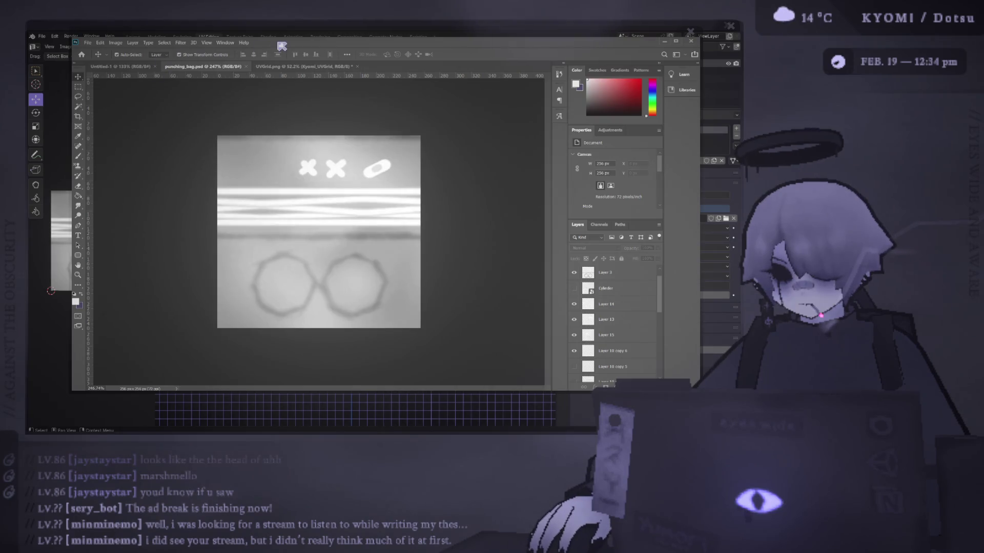
{"action": "scroll", "coordinate": [243, 182], "scroll_direction": "up", "scroll_amount": 3, "text": "alt"}
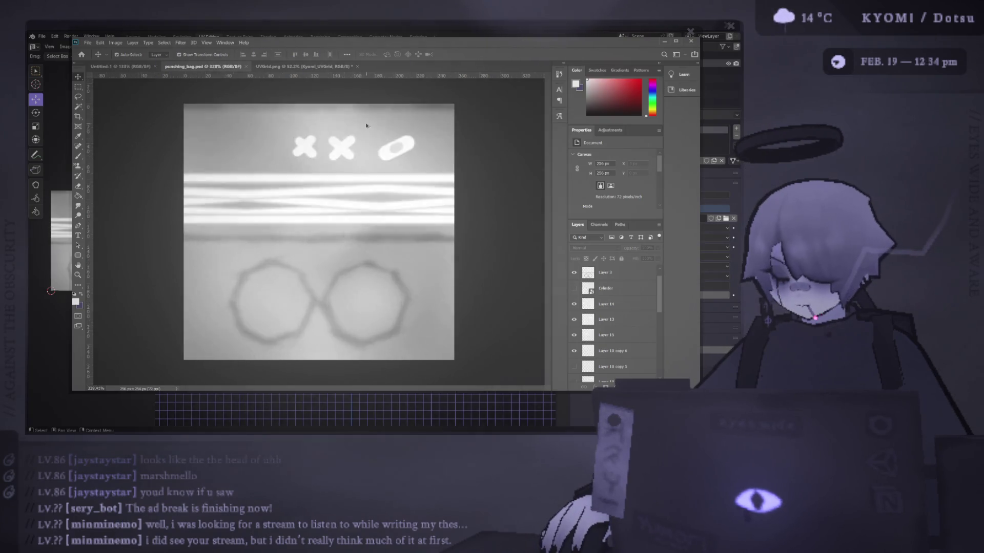
{"action": "scroll", "coordinate": [241, 189], "scroll_direction": "up", "scroll_amount": 2, "text": "alt"}
{"action": "scroll", "coordinate": [257, 185], "scroll_direction": "up", "scroll_amount": 2}
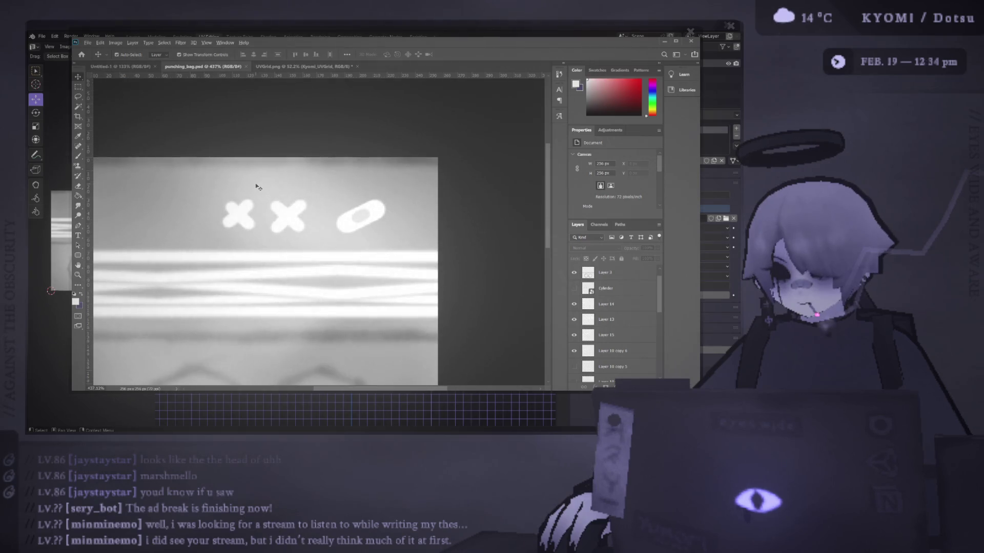
{"action": "scroll", "coordinate": [275, 120], "scroll_direction": "left", "scroll_amount": 1, "text": "ctrl"}
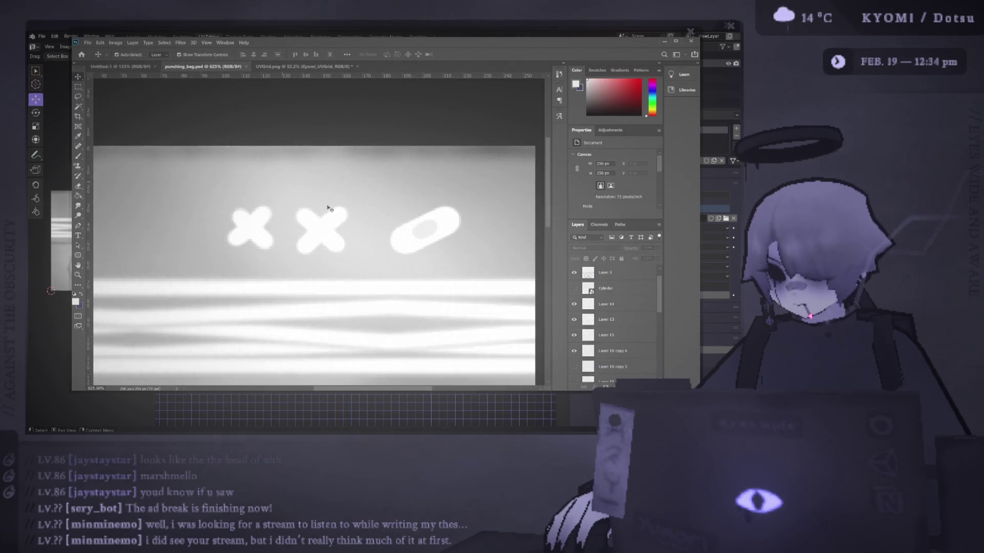
{"action": "left_click", "coordinate": [410, 232]}
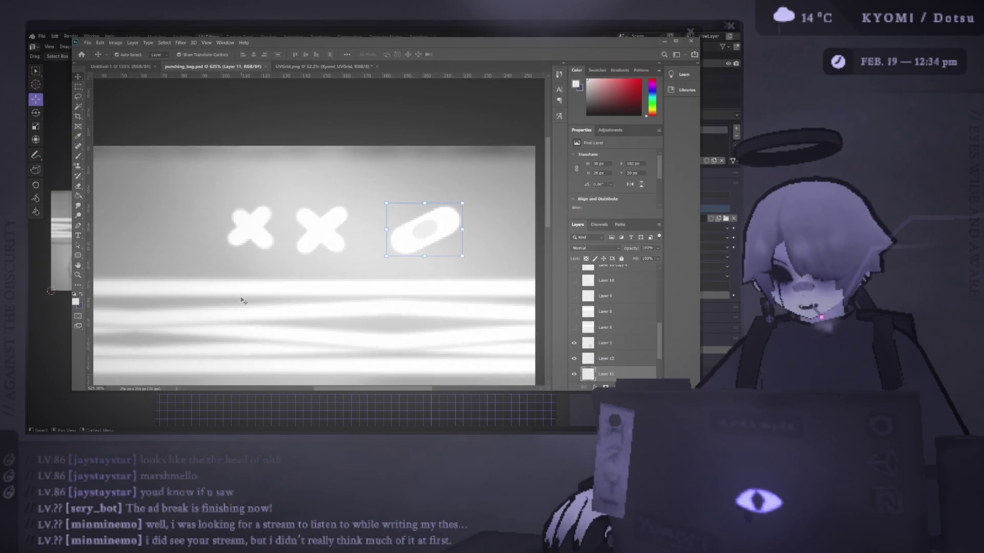
{"action": "scroll", "coordinate": [408, 266], "scroll_direction": "down", "scroll_amount": 2, "text": "alt"}
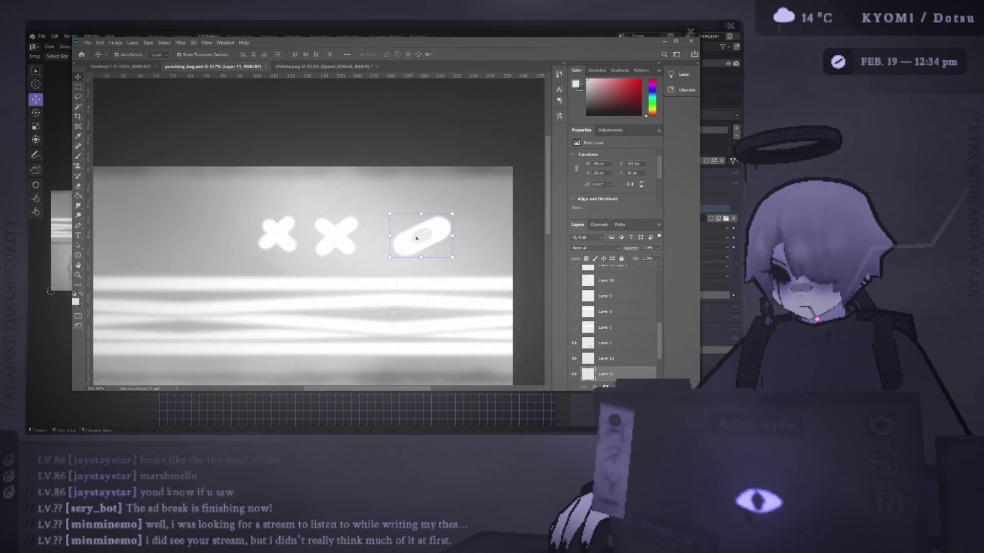
{"action": "key", "text": "Delete"}
{"action": "left_click", "coordinate": [286, 235]}
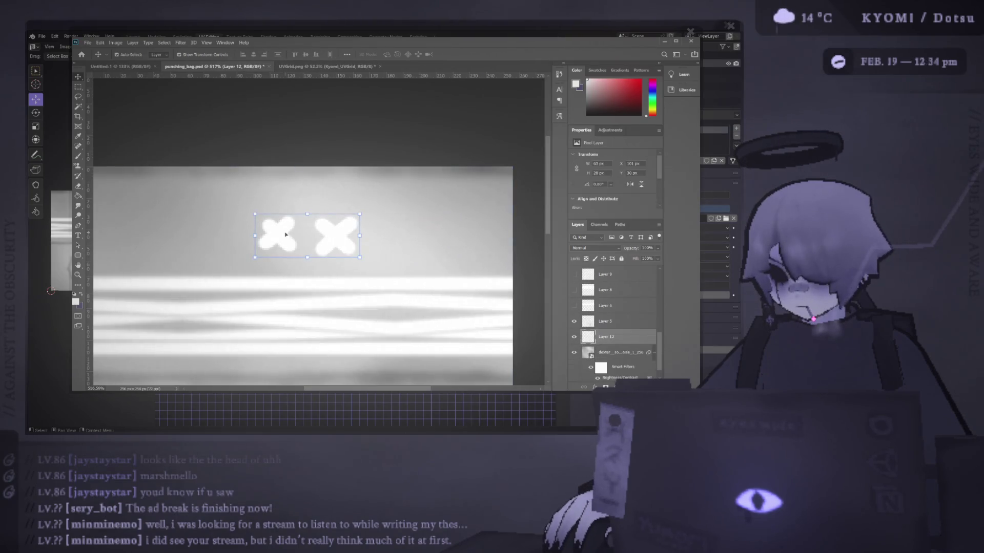
{"action": "key", "text": "Delete"}
{"action": "scroll", "coordinate": [280, 229], "scroll_direction": "down", "scroll_amount": 3, "text": "alt"}
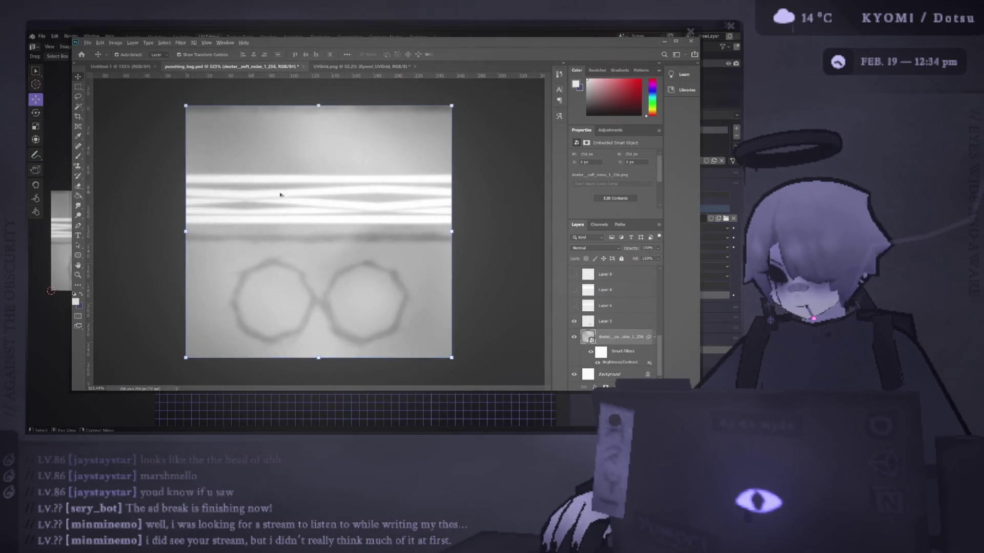
Step: Preview Layers 5, 6 and 9 by toggling their visibility
{"action": "left_click", "coordinate": [575, 306]}
{"action": "left_click", "coordinate": [575, 307]}
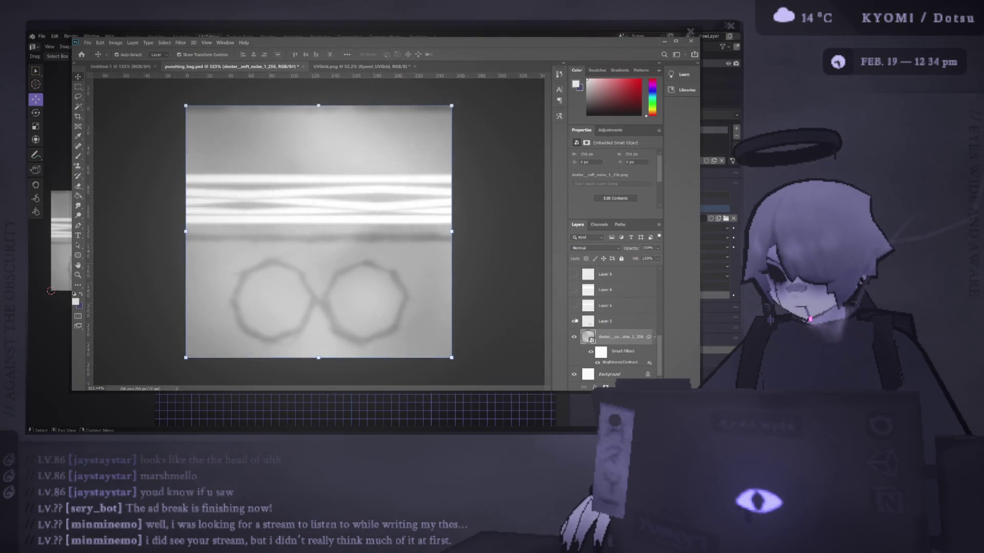
{"action": "left_click", "coordinate": [575, 321]}
{"action": "left_click", "coordinate": [577, 274]}
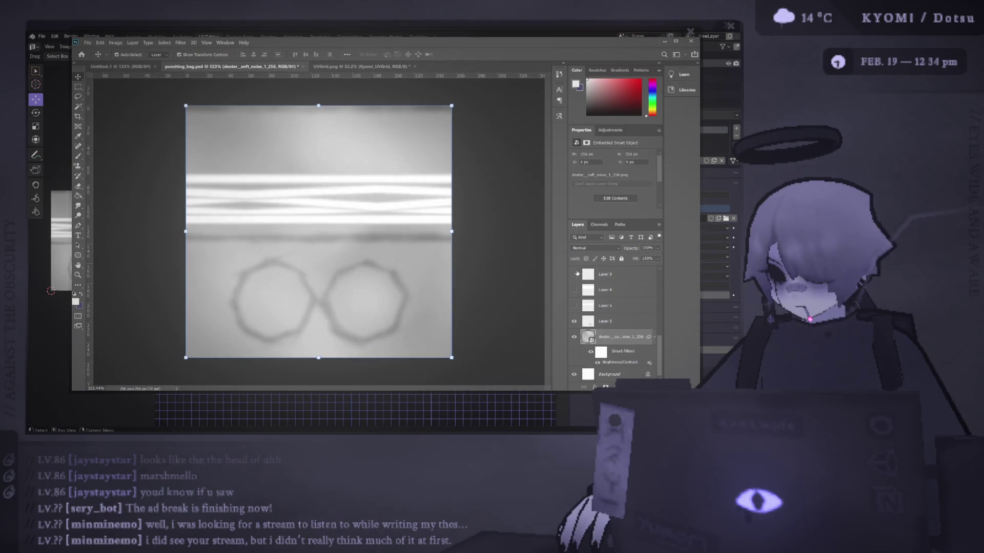
{"action": "left_click", "coordinate": [575, 321]}
{"action": "left_click", "coordinate": [574, 321]}
{"action": "scroll", "coordinate": [581, 298], "scroll_direction": "up", "scroll_amount": 2}
{"action": "scroll", "coordinate": [581, 299], "scroll_direction": "up", "scroll_amount": 3}
Step: Compare the stripe layers, then merge Layers 13–15 into Layer 14 with Ctrl+E
{"action": "left_click", "coordinate": [574, 350]}
{"action": "left_click", "coordinate": [575, 349]}
{"action": "left_click", "coordinate": [575, 335]}
{"action": "left_click", "coordinate": [574, 335]}
{"action": "left_click", "coordinate": [574, 320]}
{"action": "left_click", "coordinate": [574, 320]}
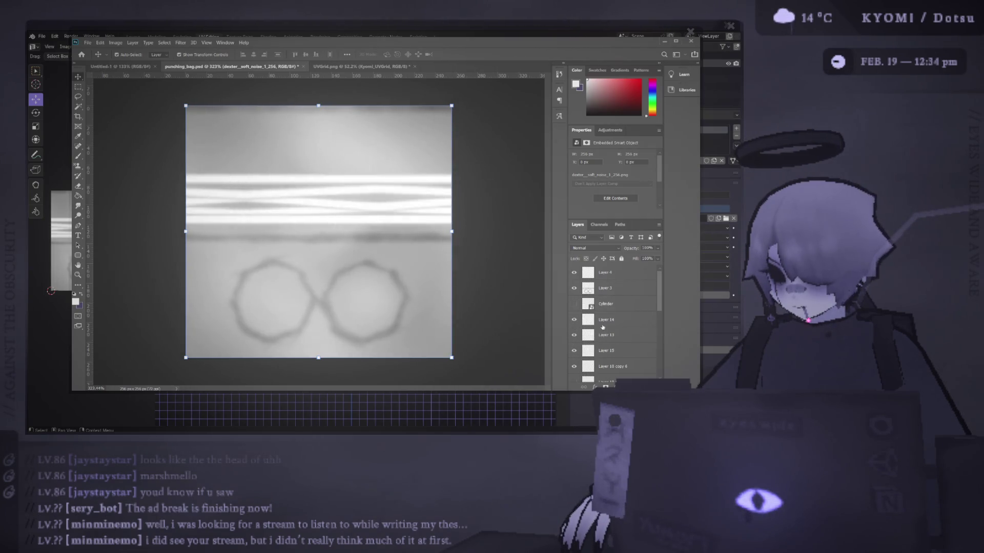
{"action": "left_click", "coordinate": [602, 321]}
{"action": "left_click", "coordinate": [605, 351], "text": "shift"}
{"action": "key", "text": "ctrl+e"}
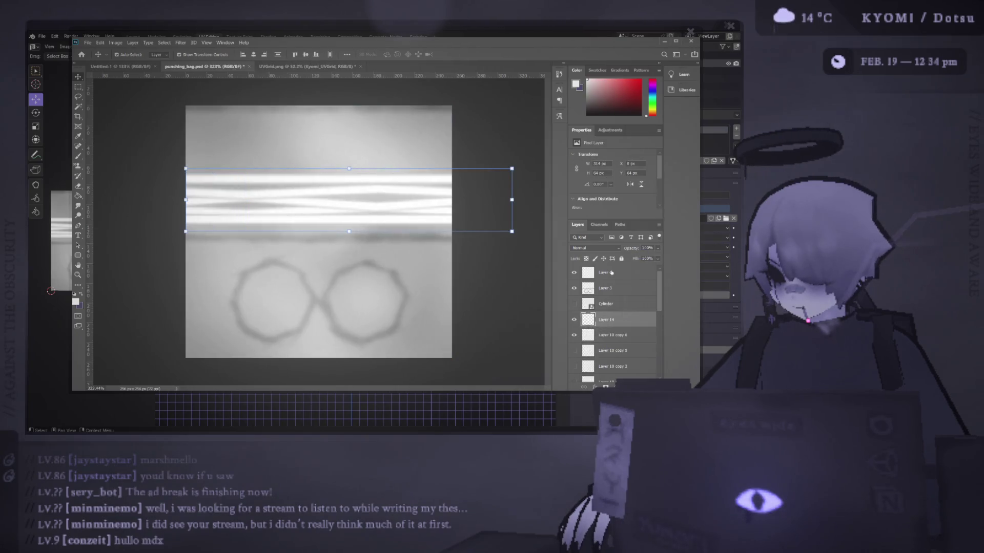
{"action": "left_click", "coordinate": [575, 335]}
{"action": "left_click", "coordinate": [574, 335]}
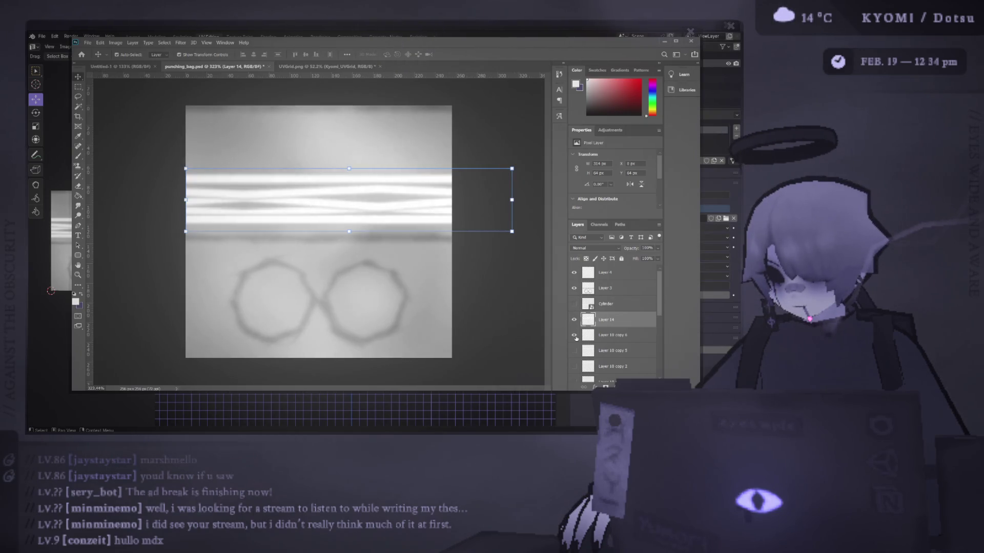
Step: Delete Layer 10 copy 6 and add a new empty layer above the glasses layer, Layer 3
{"action": "left_click", "coordinate": [576, 337]}
{"action": "key", "text": "Delete"}
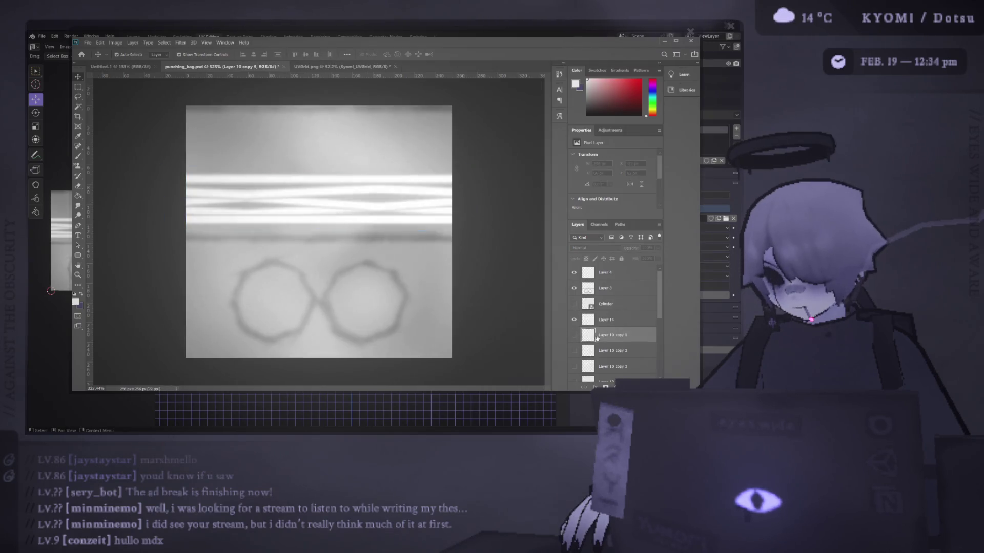
{"action": "left_click", "coordinate": [575, 290]}
{"action": "left_click", "coordinate": [575, 290]}
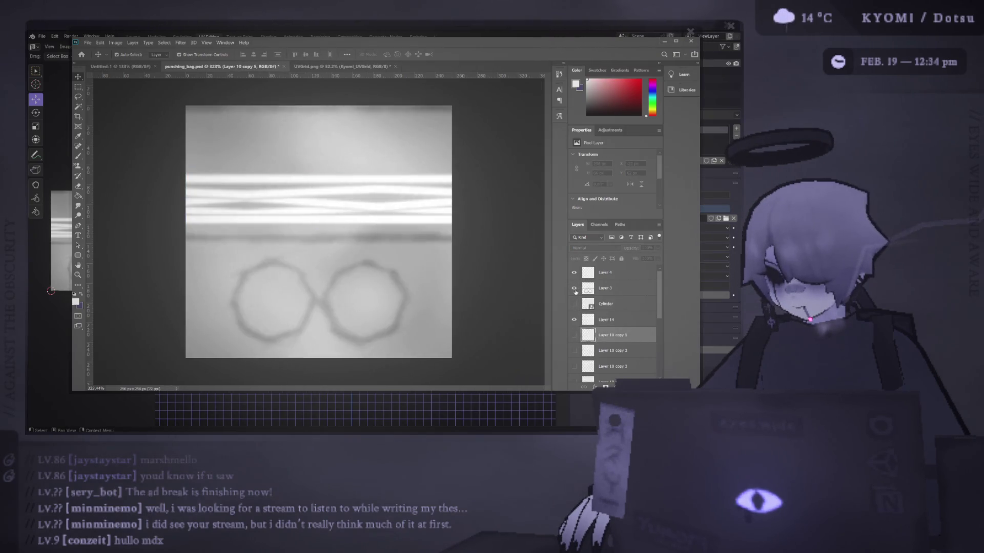
{"action": "left_click", "coordinate": [594, 289]}
{"action": "key", "text": "ctrl+shift+alt+n"}
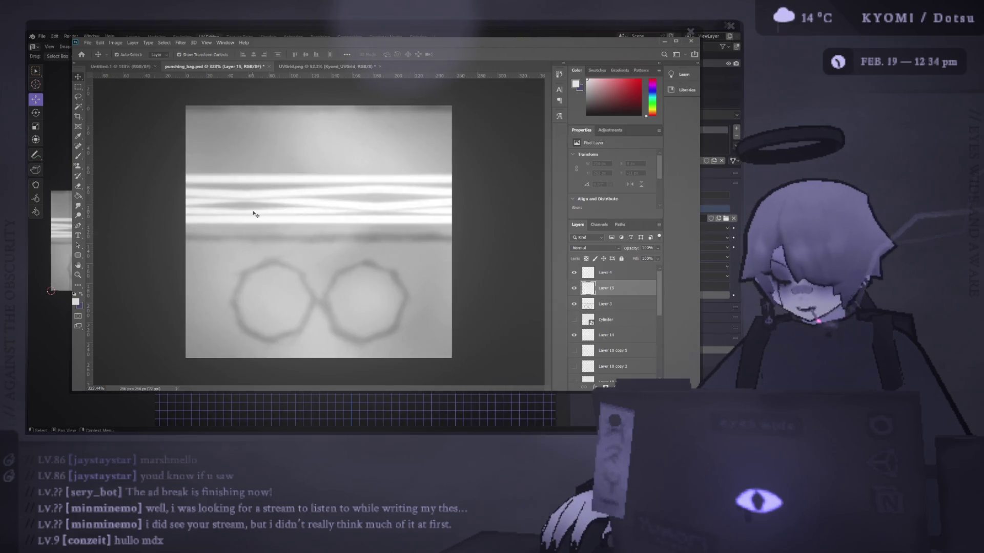
Step: Switch to a black brush and try dark strokes over the stripes, undoing each one
{"action": "key", "text": "b"}
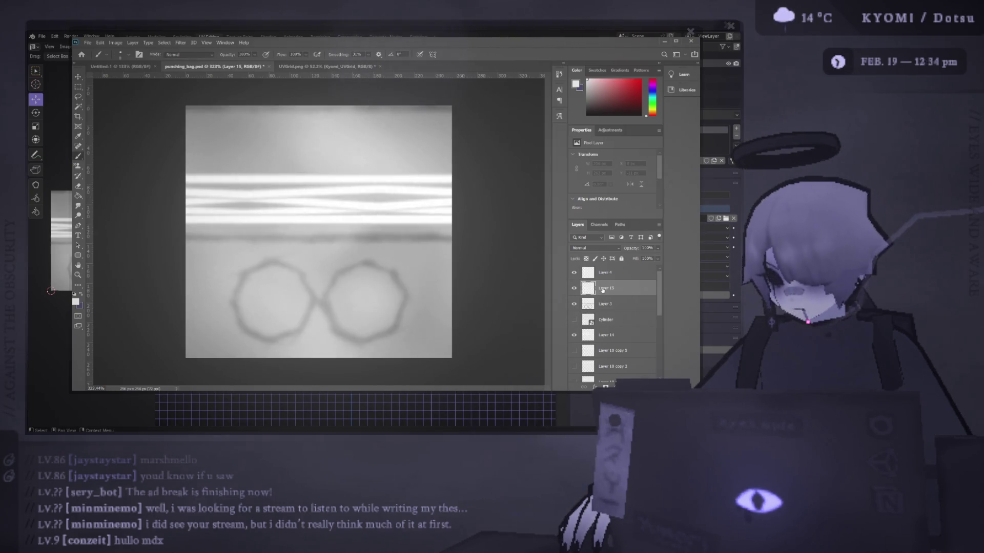
{"action": "key", "text": "x"}
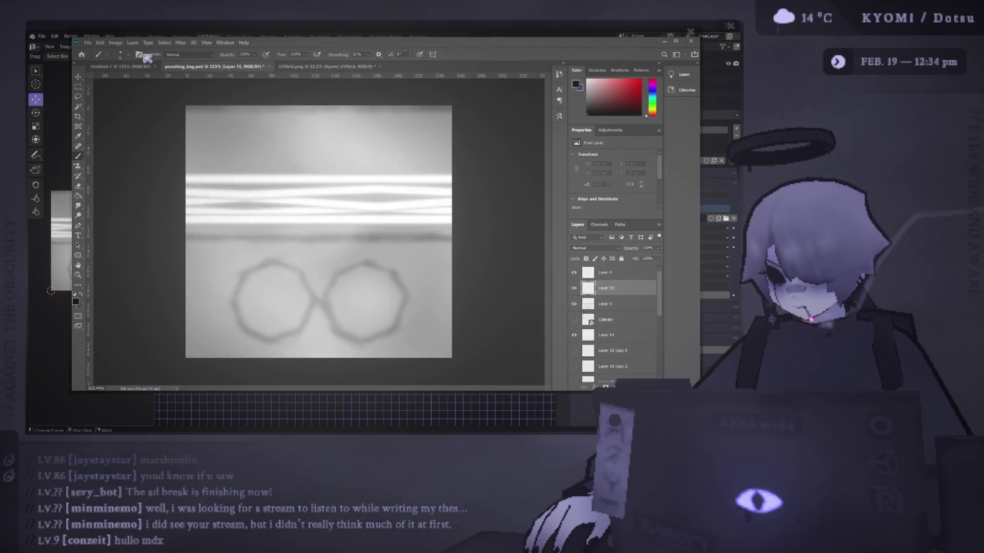
{"action": "left_click_drag", "start_coordinate": [256, 132], "coordinate": [244, 201]}
{"action": "key", "text": "ctrl+z"}
{"action": "left_click_drag", "start_coordinate": [215, 121], "coordinate": [217, 222]}
{"action": "key", "text": "ctrl+z"}
{"action": "left_click_drag", "start_coordinate": [185, 119], "coordinate": [189, 232]}
{"action": "key", "text": "ctrl+z"}
{"action": "key", "text": "ctrl+z"}
Step: At 26% brush opacity, shade down the left and right edges of the texture
{"action": "left_click", "coordinate": [249, 55]}
{"action": "type", "text": "26"}
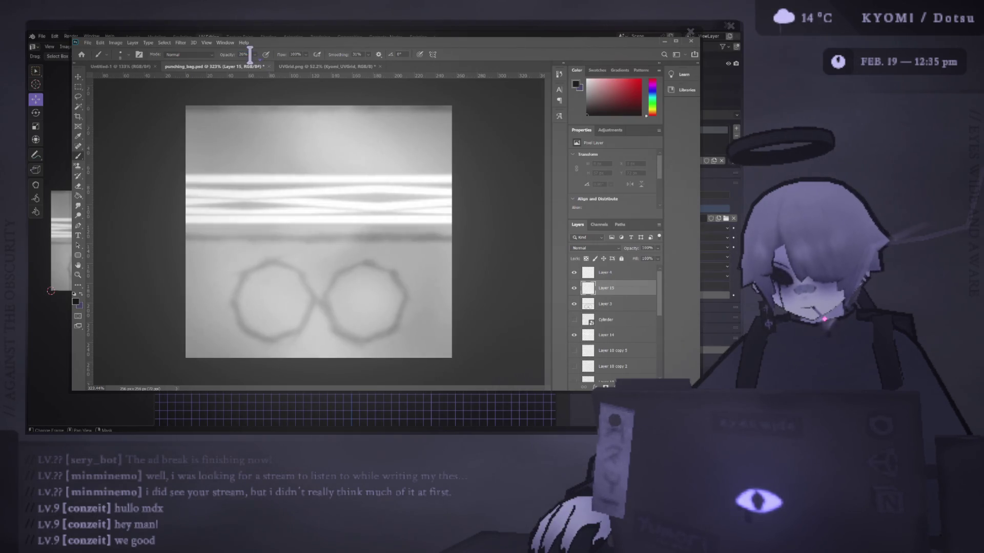
{"action": "left_click_drag", "start_coordinate": [183, 104], "coordinate": [186, 150]}
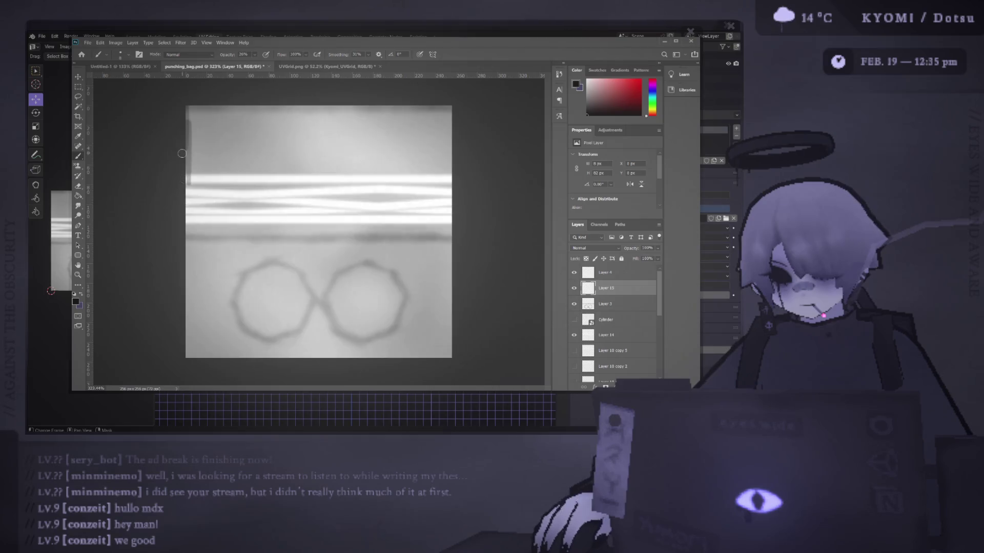
{"action": "left_click_drag", "start_coordinate": [184, 104], "coordinate": [187, 203]}
{"action": "key", "text": "ctrl+z"}
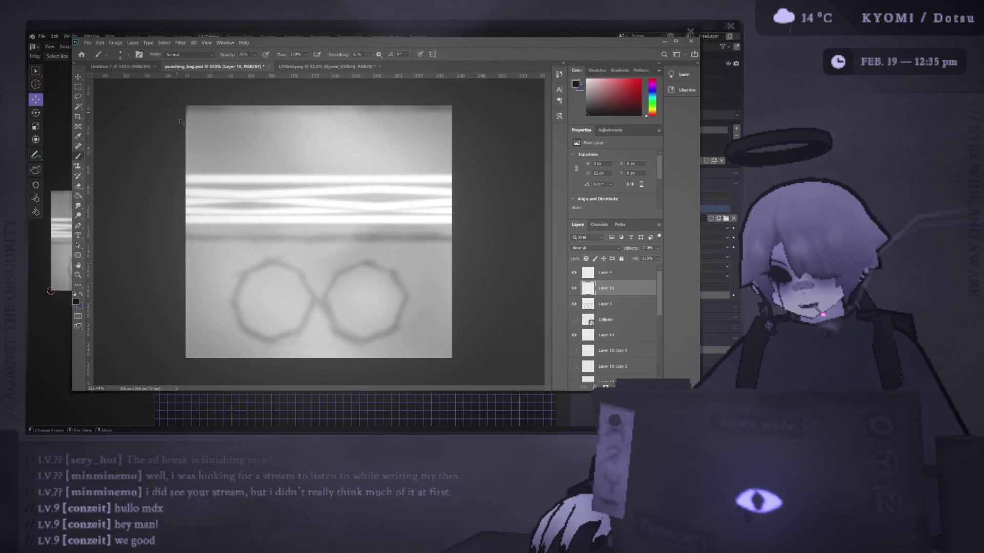
{"action": "mouse_move", "coordinate": [186, 141]}
{"action": "left_mouse_down"}
{"action": "mouse_move", "coordinate": [183, 251]}
{"action": "mouse_move", "coordinate": [187, 123]}
{"action": "left_mouse_up"}
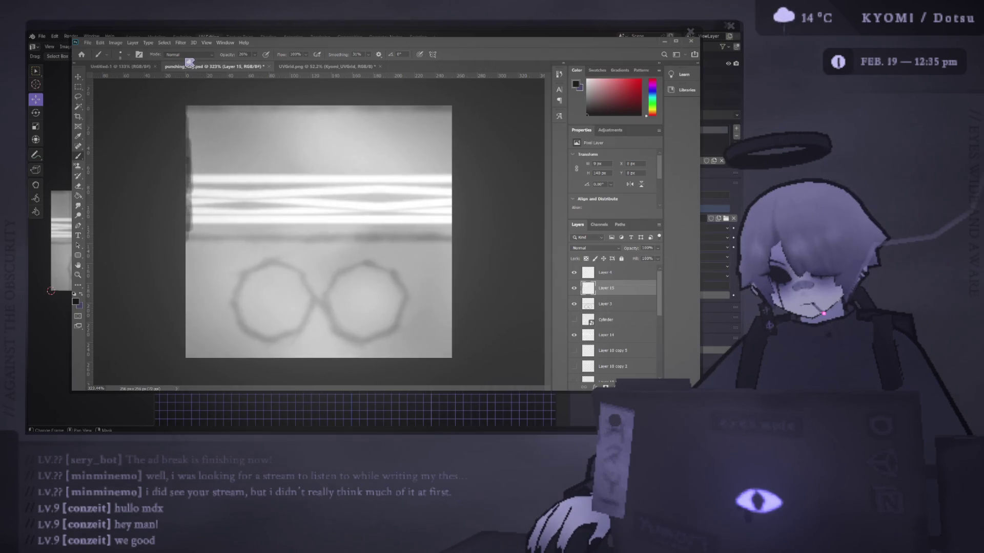
{"action": "left_click_drag", "start_coordinate": [452, 105], "coordinate": [454, 186]}
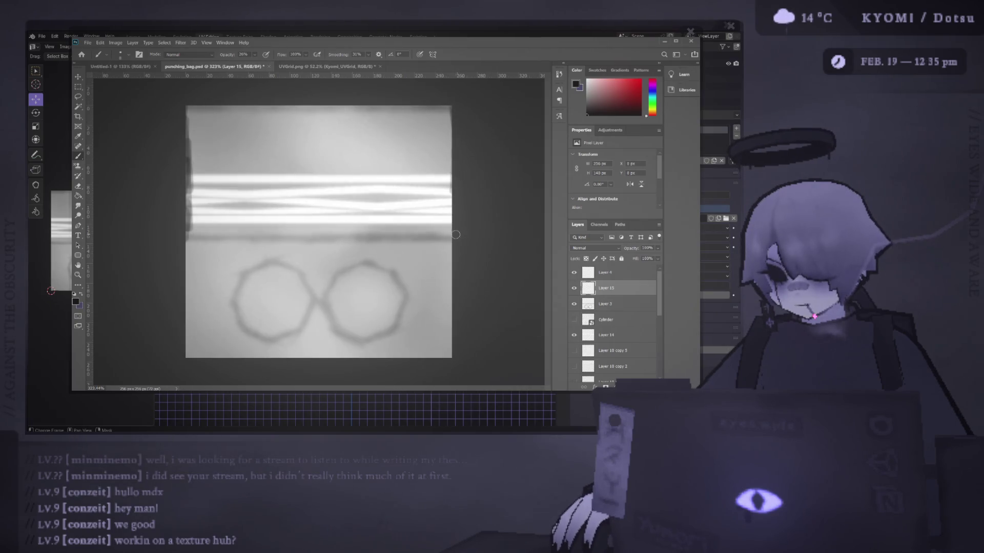
{"action": "left_click_drag", "start_coordinate": [455, 203], "coordinate": [452, 117]}
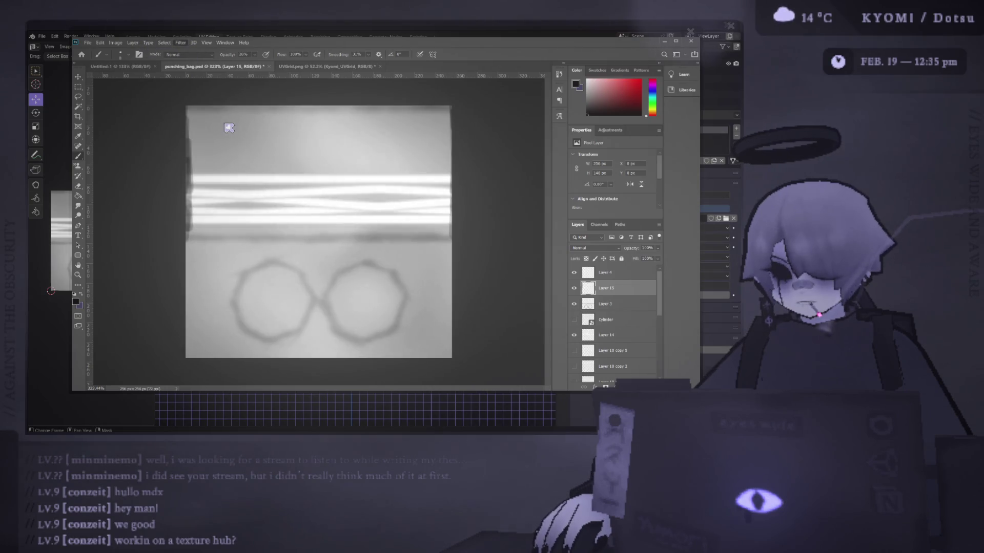
Step: Set Layer 15's blend mode to Soft Light and save punching_bag.psd
{"action": "key", "text": "space"}
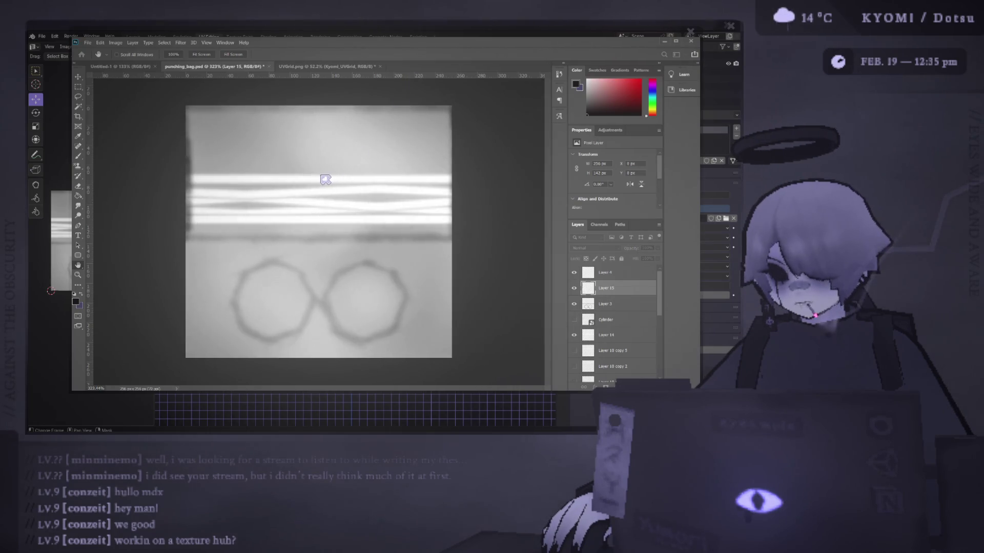
{"action": "key", "text": "b"}
{"action": "left_click", "coordinate": [595, 248]}
{"action": "left_click", "coordinate": [600, 359]}
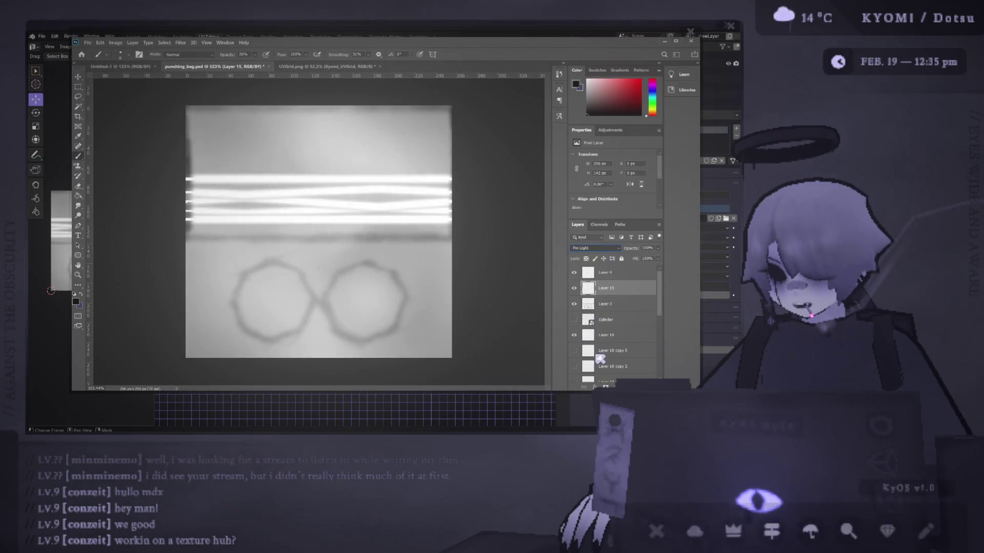
{"action": "key", "text": "Up"}
{"action": "key", "text": "Up"}
{"action": "key", "text": "Up"}
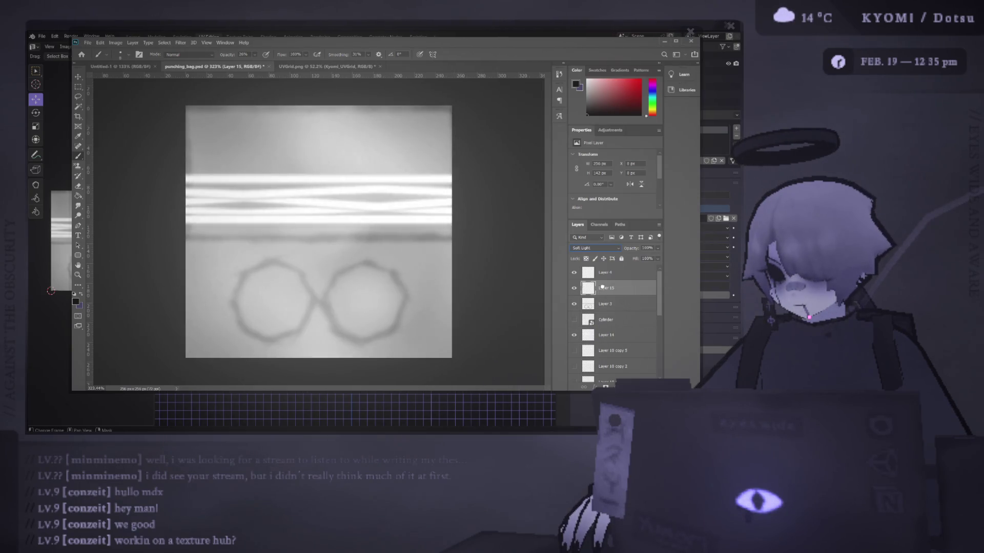
{"action": "key", "text": "ctrl+s"}
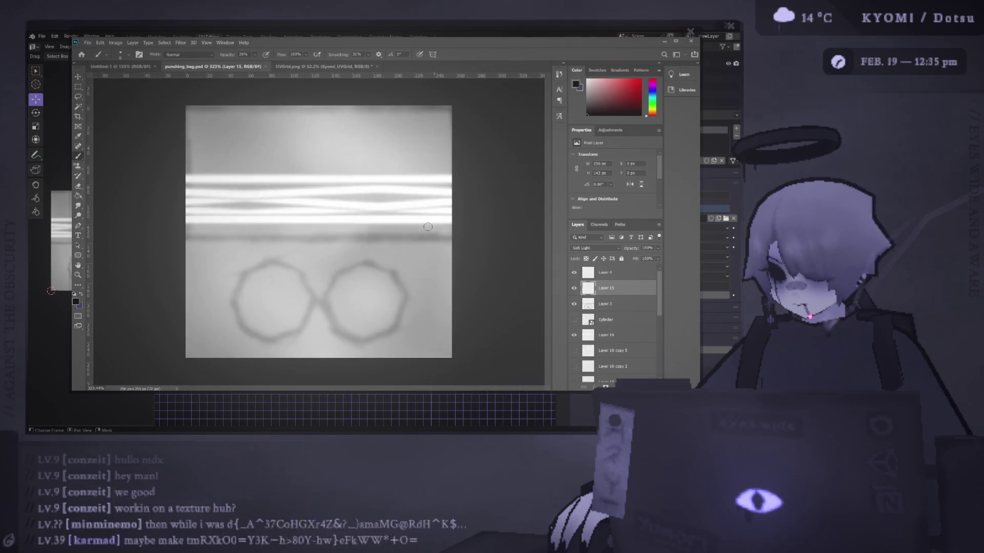
Step: Check the updated texture in Blender by orbiting around the cylinder
{"action": "key", "text": "alt+Tab"}
{"action": "mouse_move", "coordinate": [430, 228]}
{"action": "middle_mouse_down"}
{"action": "mouse_move", "coordinate": [525, 215]}
{"action": "mouse_move", "coordinate": [307, 207]}
{"action": "mouse_move", "coordinate": [253, 216]}
{"action": "mouse_move", "coordinate": [296, 200]}
{"action": "mouse_move", "coordinate": [292, 208]}
{"action": "mouse_move", "coordinate": [279, 156]}
{"action": "mouse_move", "coordinate": [297, 293]}
{"action": "mouse_move", "coordinate": [292, 222]}
{"action": "middle_mouse_up"}
{"action": "key", "text": "alt+Tab"}
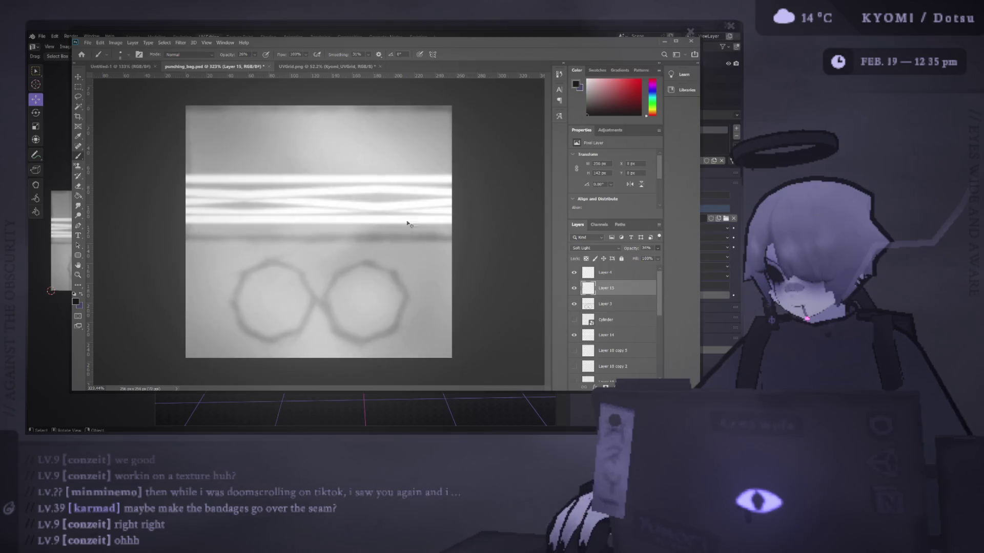
{"action": "key", "text": "alt+Tab"}
Step: Zoom on the Blender cylinder, then dab a small brush touch-up on the texture's right side
{"action": "scroll", "coordinate": [365, 262], "scroll_direction": "up", "scroll_amount": 4}
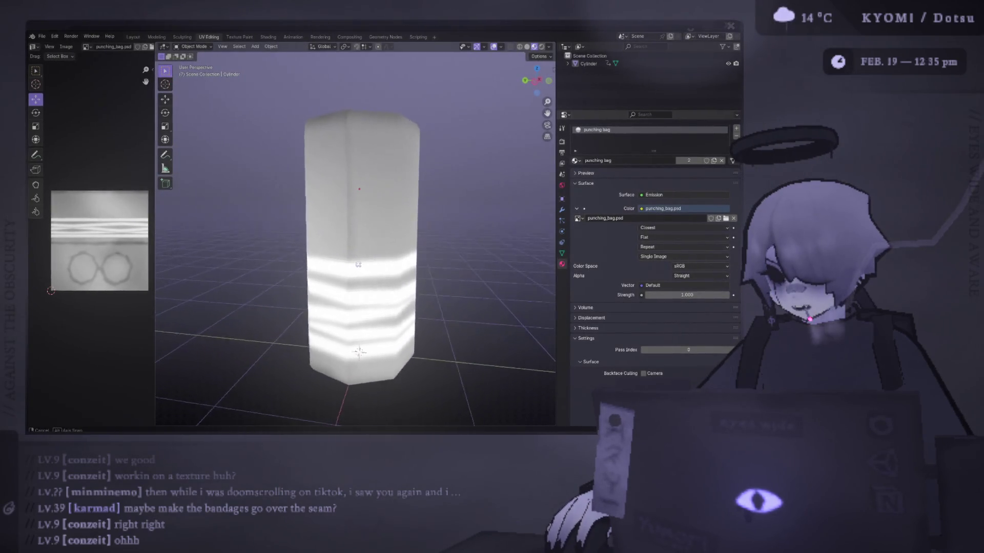
{"action": "scroll", "coordinate": [365, 261], "scroll_direction": "down", "scroll_amount": 2}
{"action": "scroll", "coordinate": [365, 262], "scroll_direction": "up", "scroll_amount": 3}
{"action": "key", "text": "alt+Tab"}
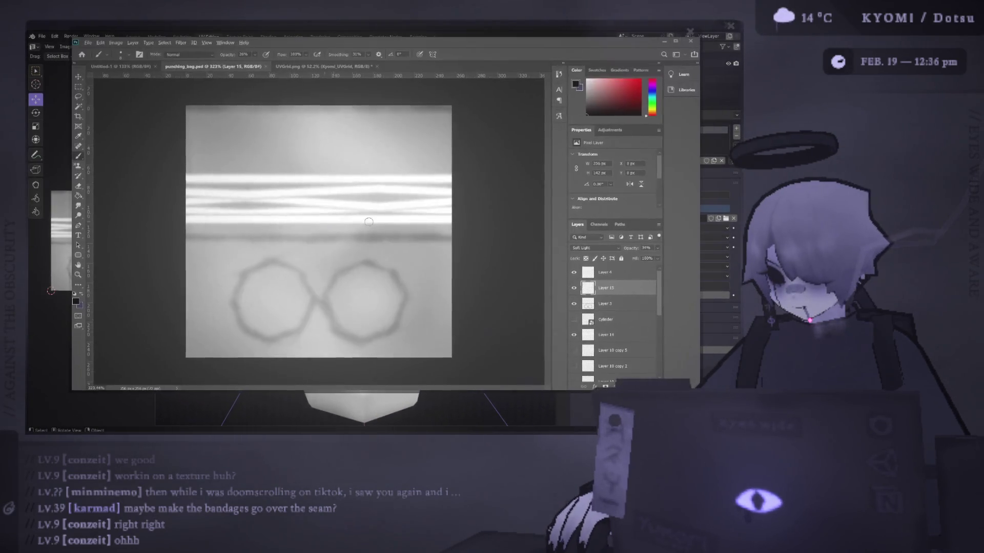
{"action": "left_click", "coordinate": [453, 162]}
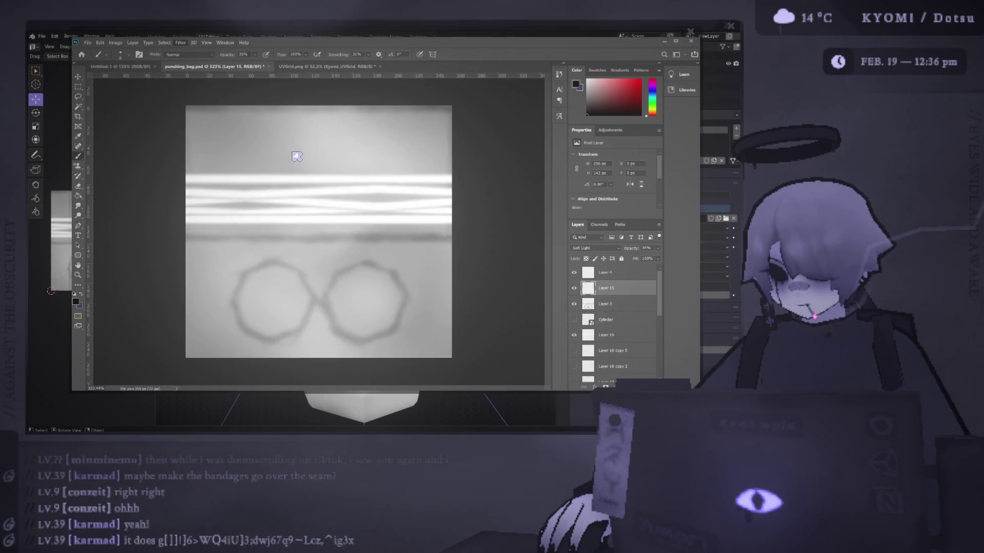
{"action": "key", "text": "space"}
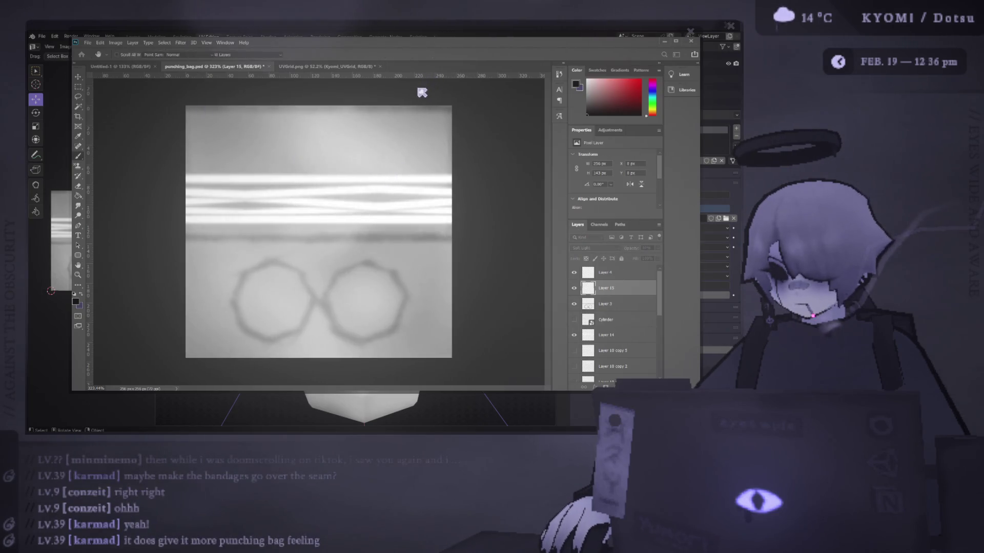
{"action": "key", "text": "alt+Tab"}
Step: Orbit the textured cylinder to side and elevated views, then save punching_bag.blend
{"action": "scroll", "coordinate": [264, 199], "scroll_direction": "down", "scroll_amount": 5}
{"action": "middle_click_drag", "start_coordinate": [278, 207], "coordinate": [440, 212]}
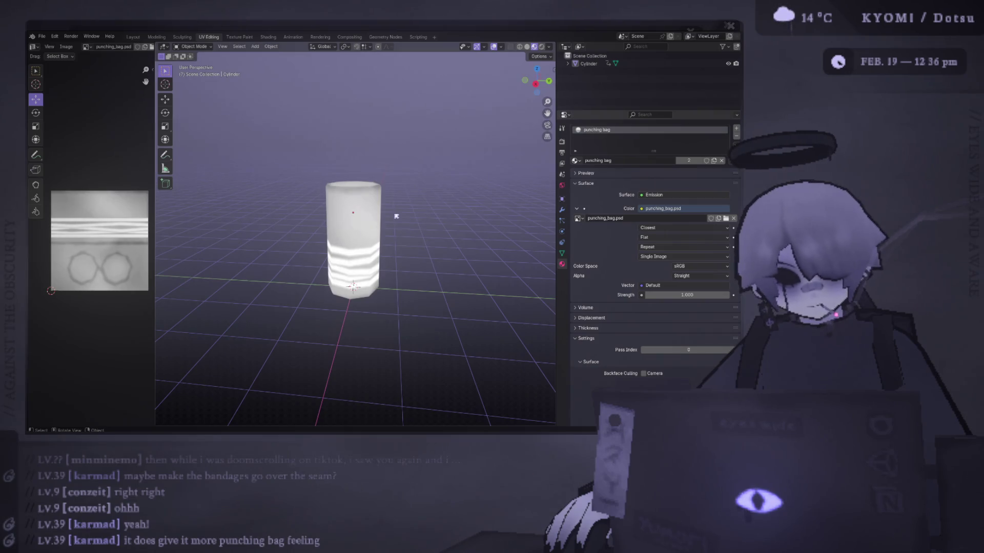
{"action": "mouse_move", "coordinate": [395, 214]}
{"action": "middle_mouse_down"}
{"action": "mouse_move", "coordinate": [197, 204]}
{"action": "mouse_move", "coordinate": [269, 206]}
{"action": "mouse_move", "coordinate": [338, 279]}
{"action": "mouse_move", "coordinate": [478, 171]}
{"action": "mouse_move", "coordinate": [458, 200]}
{"action": "middle_mouse_up"}
{"action": "mouse_move", "coordinate": [431, 206]}
{"action": "middle_mouse_down"}
{"action": "mouse_move", "coordinate": [220, 222]}
{"action": "mouse_move", "coordinate": [237, 237]}
{"action": "mouse_move", "coordinate": [469, 227]}
{"action": "mouse_move", "coordinate": [431, 211]}
{"action": "mouse_move", "coordinate": [379, 213]}
{"action": "middle_mouse_up"}
{"action": "key", "text": "ctrl+s"}
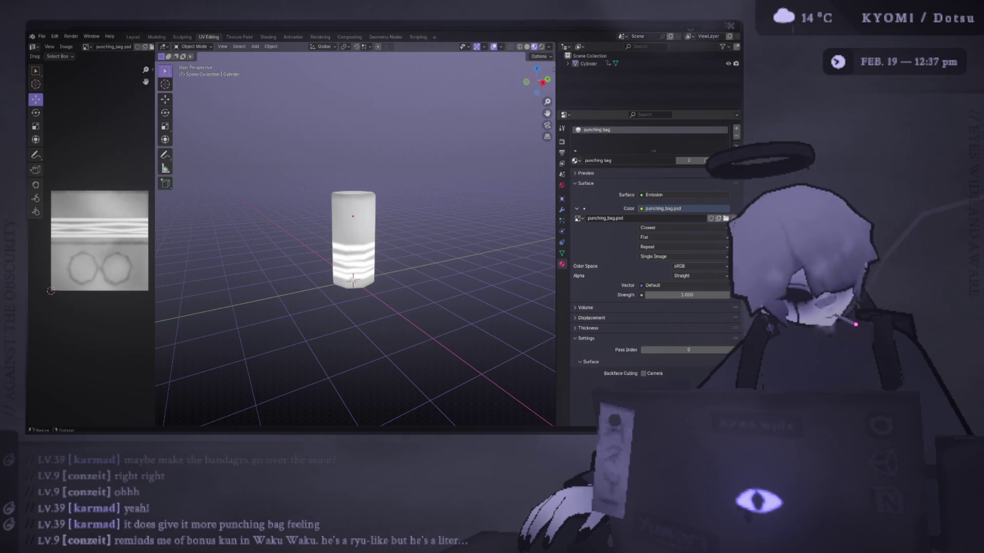
{"action": "left_click", "coordinate": [804, 517]}
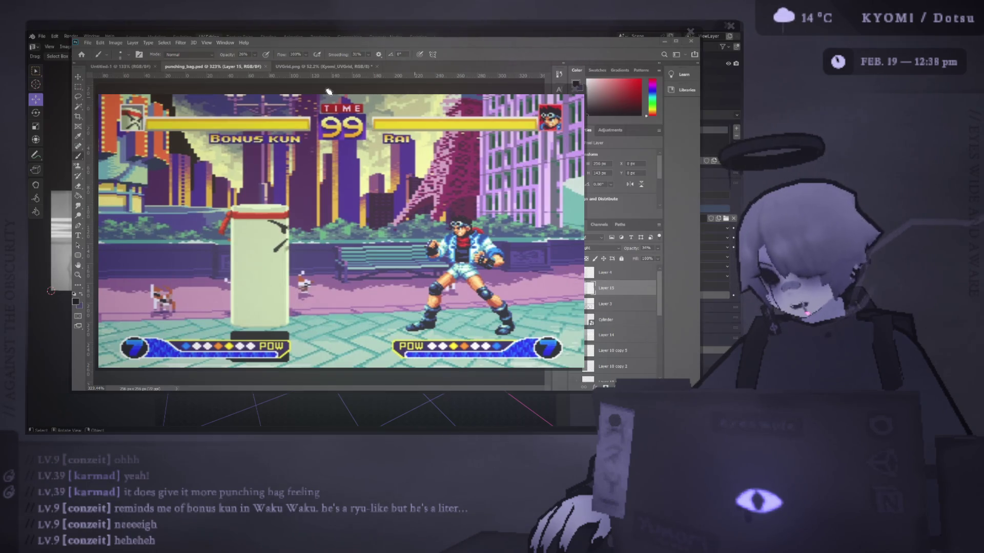
Step: Arrange and enlarge the Bonus Kun comic and game screenshot windows, then close the screenshot
{"action": "mouse_move", "coordinate": [530, 92]}
{"action": "left_mouse_down"}
{"action": "mouse_move", "coordinate": [515, 93]}
{"action": "mouse_move", "coordinate": [476, 240]}
{"action": "left_mouse_up"}
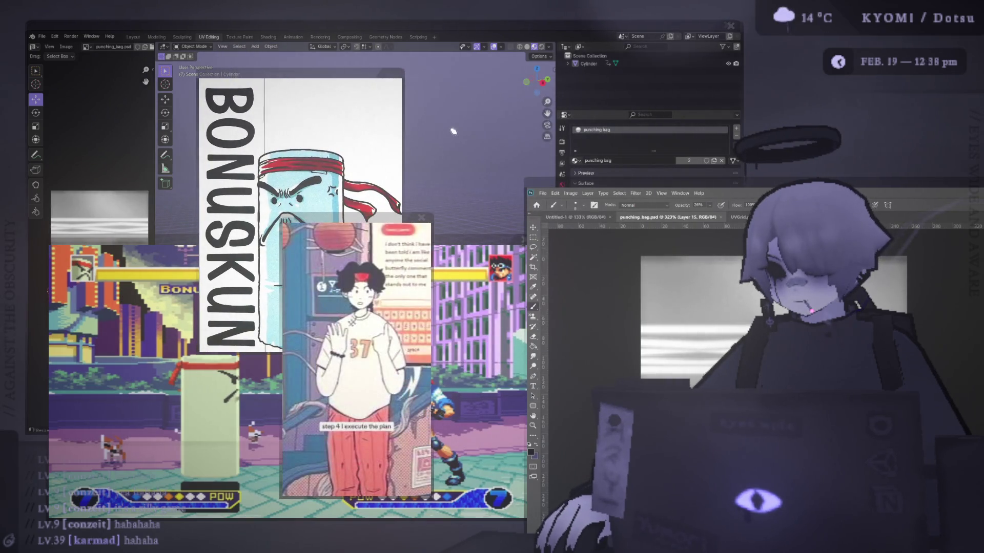
{"action": "mouse_move", "coordinate": [363, 224]}
{"action": "left_mouse_down"}
{"action": "mouse_move", "coordinate": [469, 116]}
{"action": "mouse_move", "coordinate": [475, 94]}
{"action": "mouse_move", "coordinate": [476, 102]}
{"action": "left_mouse_up"}
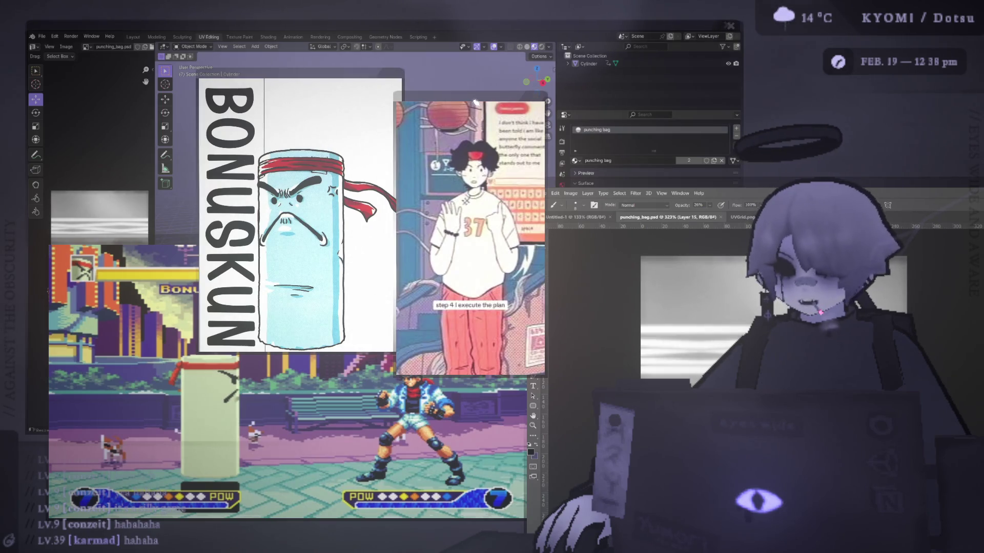
{"action": "scroll", "coordinate": [476, 102], "scroll_direction": "up", "scroll_amount": 1}
{"action": "left_click_drag", "start_coordinate": [329, 79], "coordinate": [230, 86]}
{"action": "scroll", "coordinate": [285, 81], "scroll_direction": "up", "scroll_amount": 1}
{"action": "scroll", "coordinate": [230, 86], "scroll_direction": "up", "scroll_amount": 1}
{"action": "left_click_drag", "start_coordinate": [449, 97], "coordinate": [391, 96]}
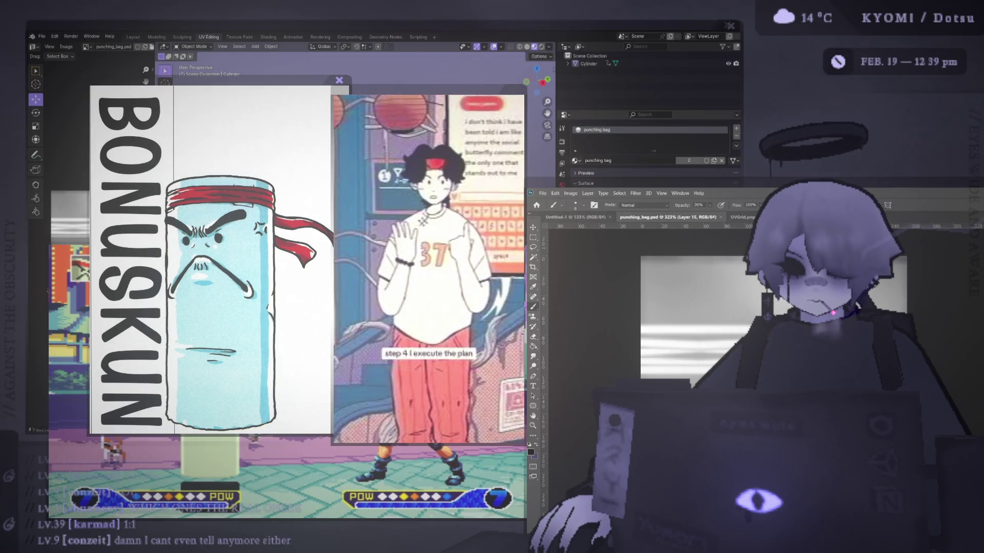
{"action": "mouse_move", "coordinate": [517, 241]}
{"action": "left_mouse_down"}
{"action": "mouse_move", "coordinate": [501, 189]}
{"action": "mouse_move", "coordinate": [442, 156]}
{"action": "mouse_move", "coordinate": [435, 166]}
{"action": "left_mouse_up"}
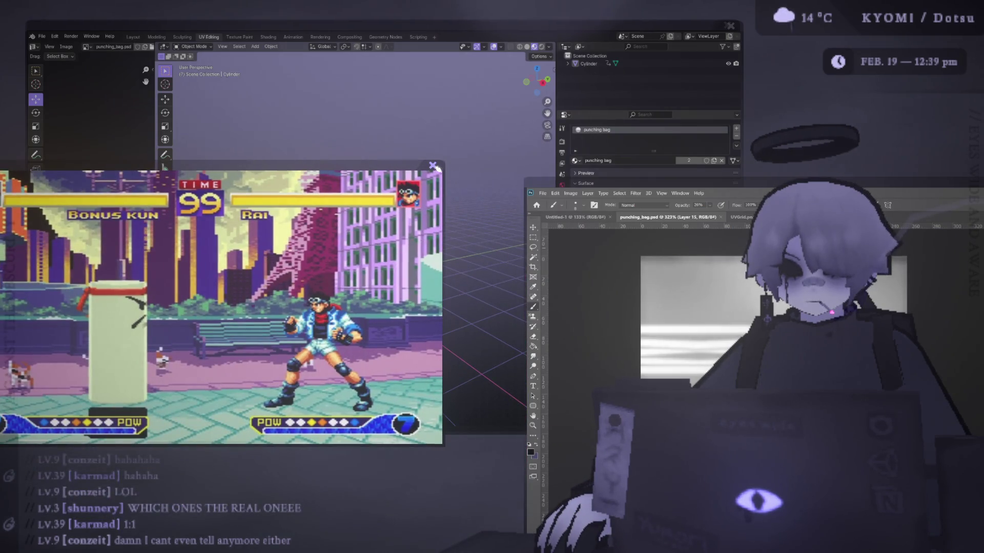
{"action": "left_click", "coordinate": [433, 166]}
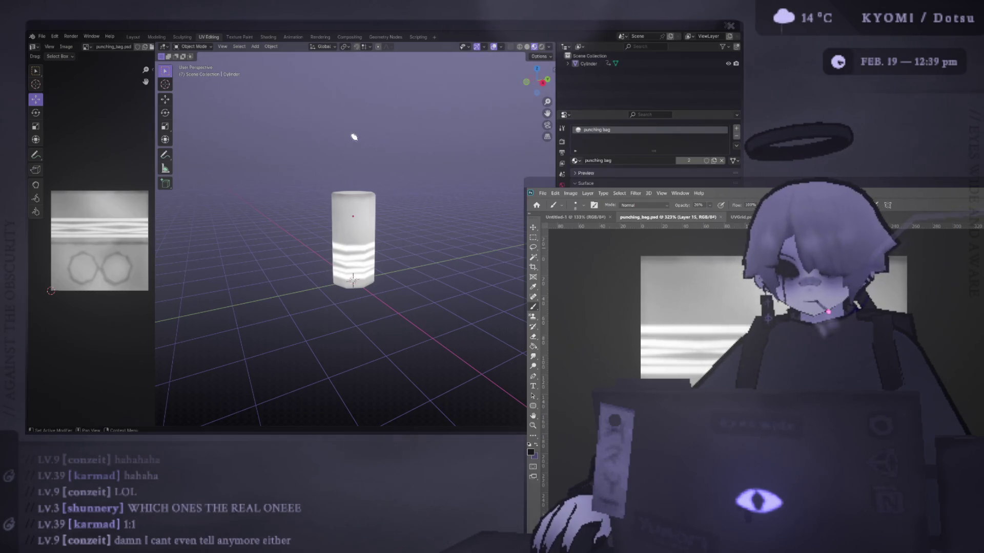
Step: Drag the Photoshop window to the upper left, over the Blender scene
{"action": "mouse_move", "coordinate": [649, 180]}
{"action": "left_mouse_down"}
{"action": "mouse_move", "coordinate": [320, 88]}
{"action": "mouse_move", "coordinate": [212, 45]}
{"action": "mouse_move", "coordinate": [187, 52]}
{"action": "left_mouse_up"}
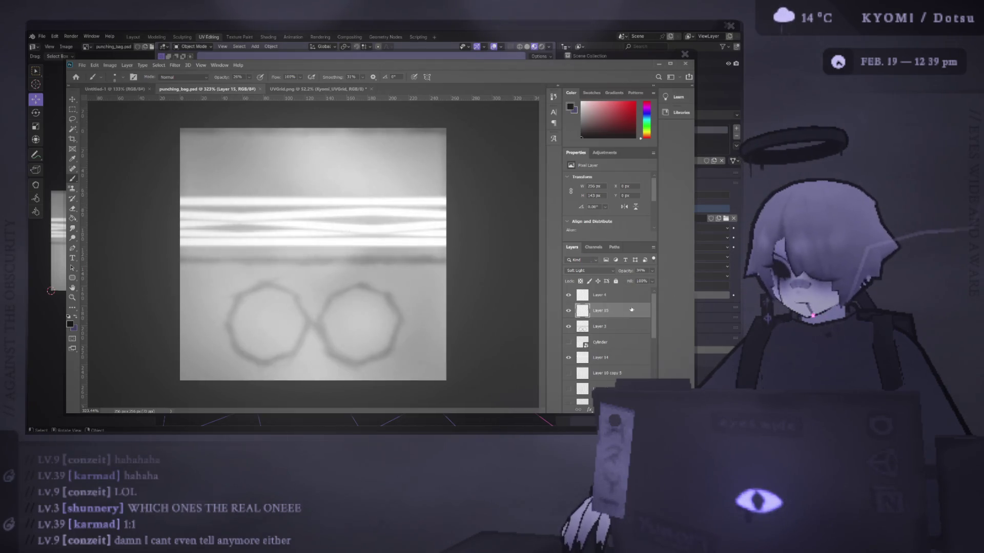
Step: Toggle Layer 15 on and off to compare the texture with and without it
{"action": "left_click", "coordinate": [567, 311]}
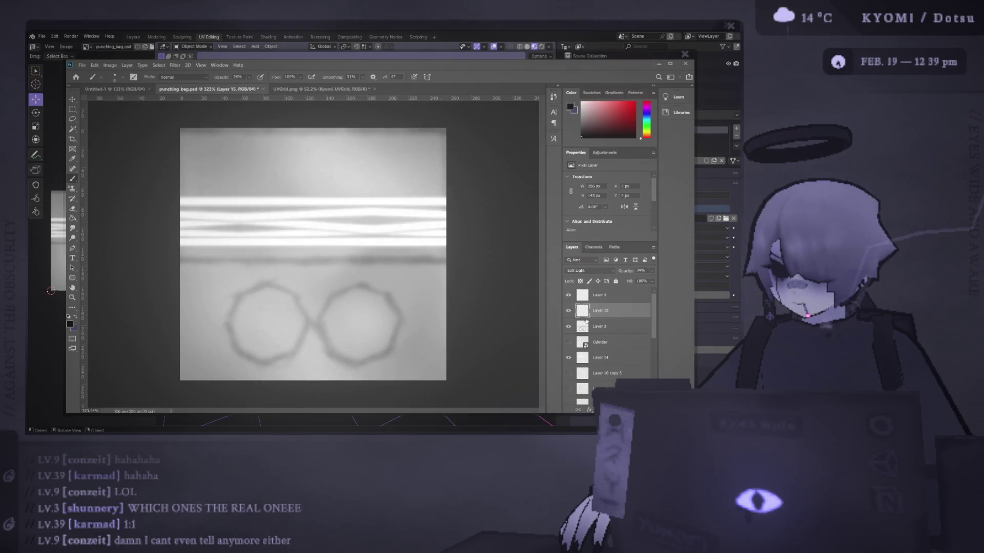
{"action": "left_click", "coordinate": [568, 296]}
{"action": "left_click", "coordinate": [568, 311]}
{"action": "left_click", "coordinate": [569, 310]}
{"action": "left_click", "coordinate": [568, 310]}
{"action": "left_click", "coordinate": [569, 311]}
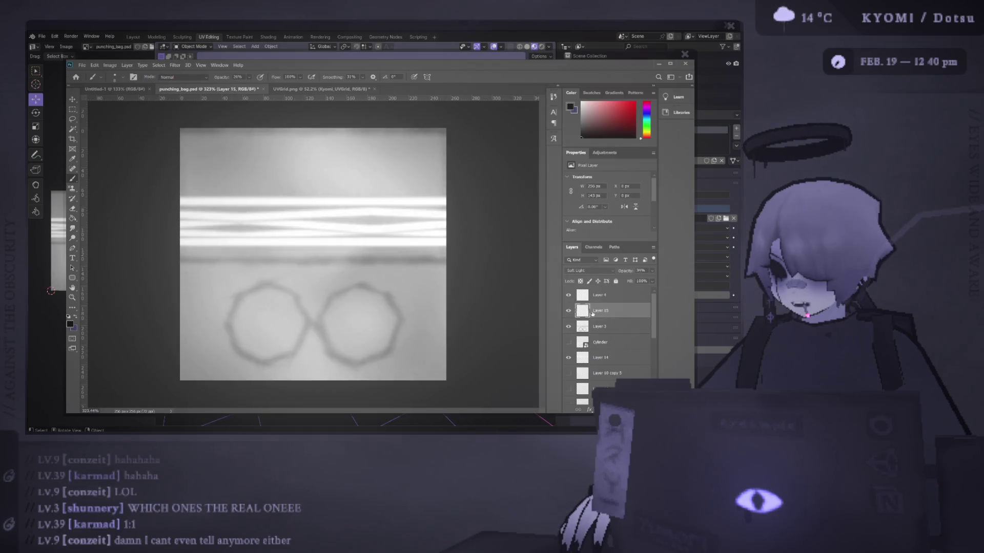
{"action": "left_click", "coordinate": [568, 311]}
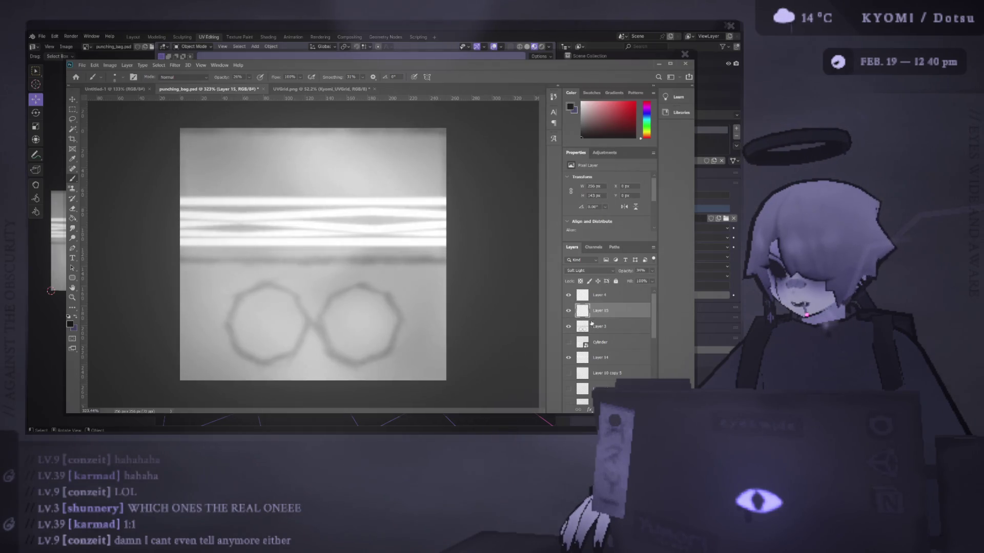
{"action": "left_click", "coordinate": [584, 296], "text": "ctrl"}
{"action": "key", "text": "ctrl+d"}
Step: Group Layer 4, Layer 15 and Layer 3 into Group 1 and begin renaming it
{"action": "left_click", "coordinate": [600, 295]}
{"action": "left_click", "coordinate": [602, 332], "text": "shift"}
{"action": "key", "text": "ctrl+g"}
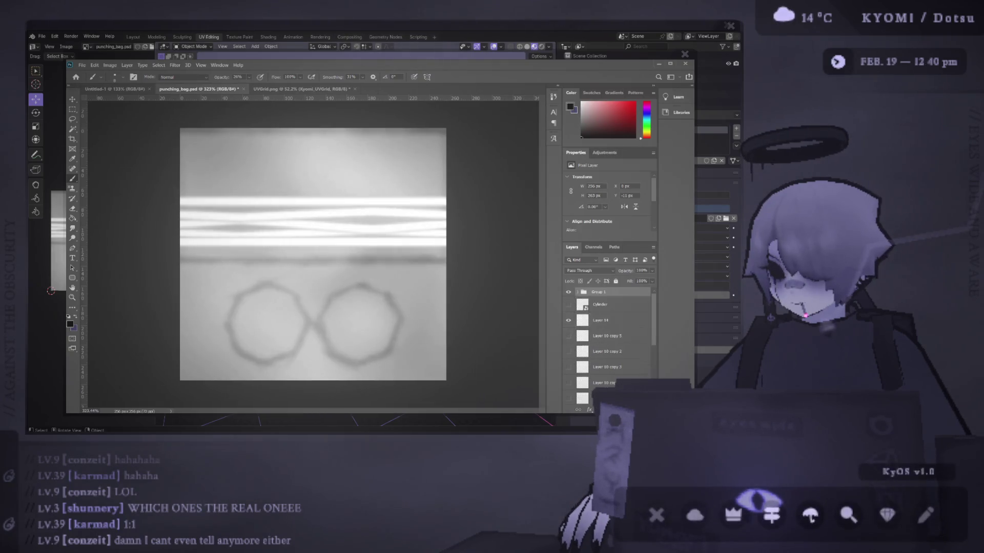
{"action": "double_click", "coordinate": [604, 291]}
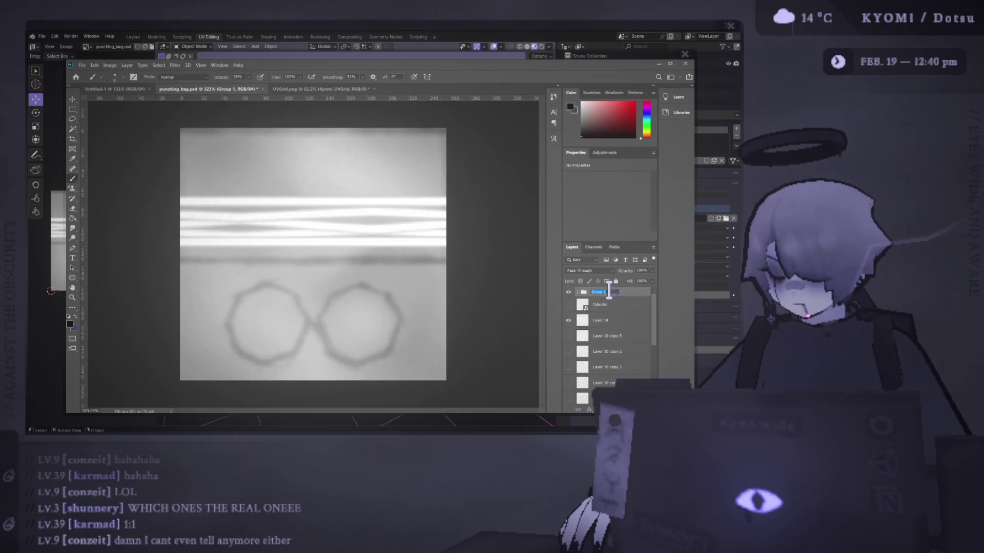
Step: Name the group Seams and hide the Cylinder and Layer 10 copy 5 layers
{"action": "type", "text": "d"}
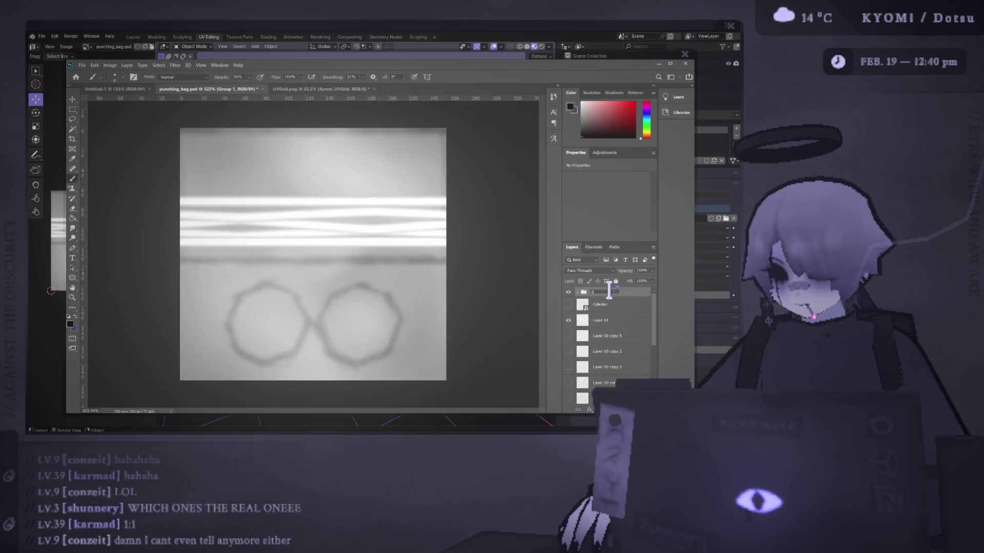
{"action": "key", "text": "Return"}
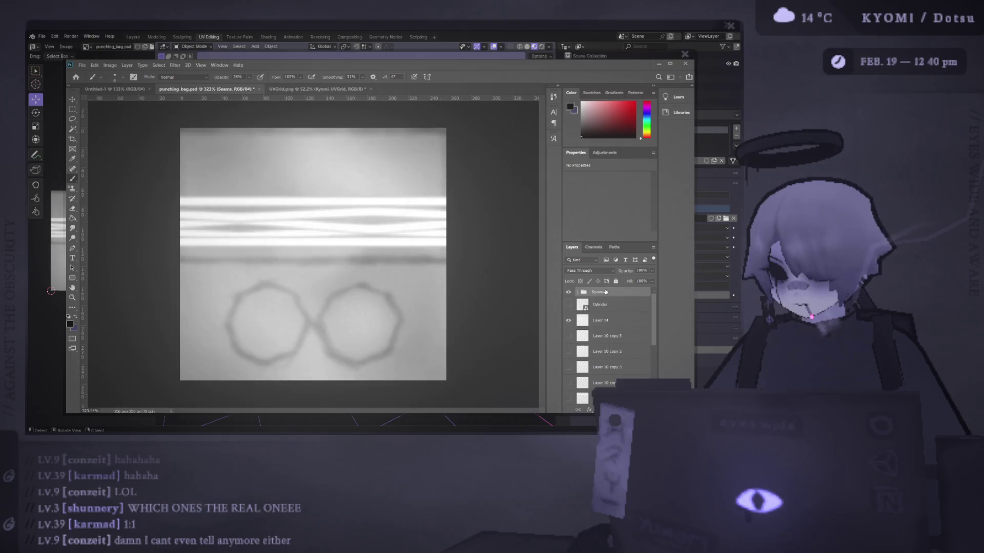
{"action": "left_click", "coordinate": [568, 306]}
{"action": "left_click", "coordinate": [568, 306]}
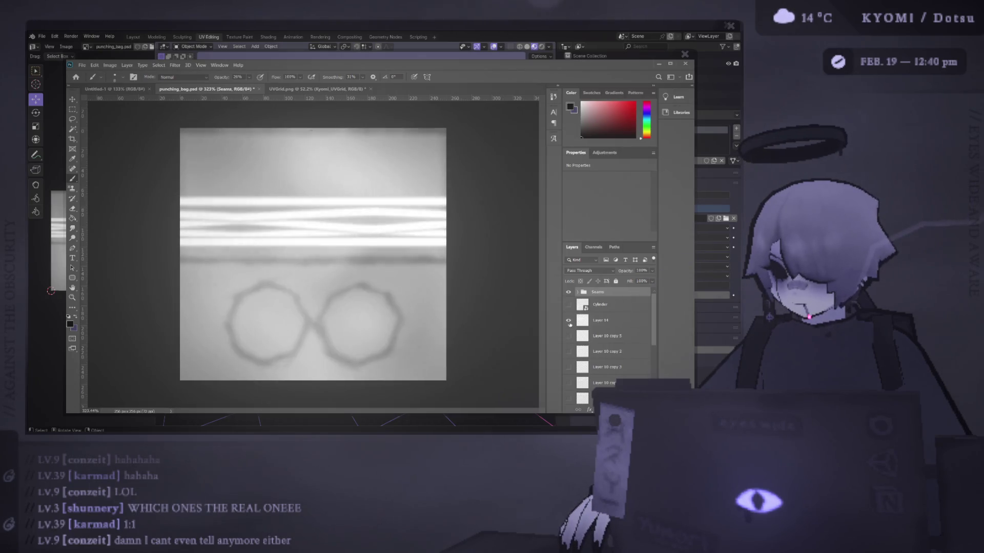
{"action": "left_click", "coordinate": [569, 336]}
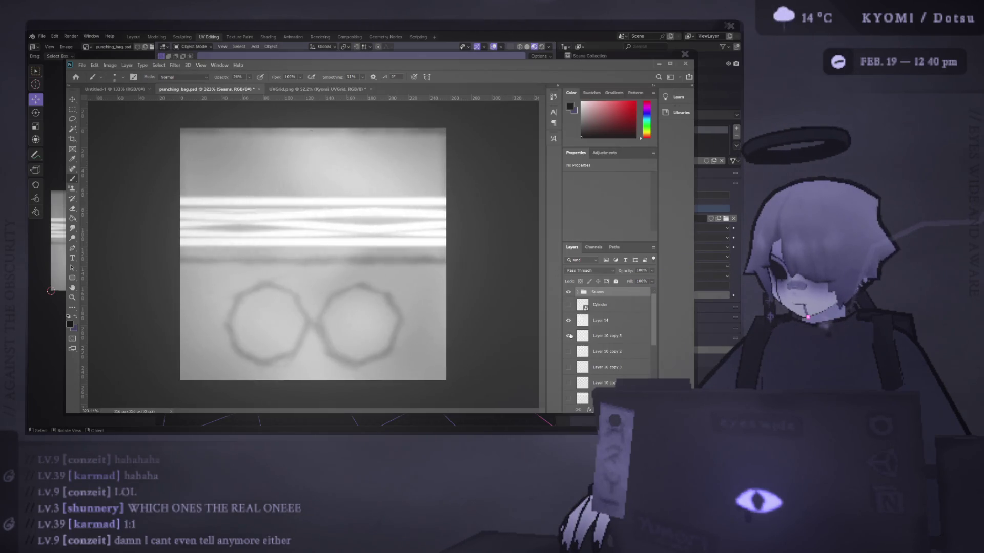
{"action": "scroll", "coordinate": [583, 337], "scroll_direction": "down", "scroll_amount": 10}
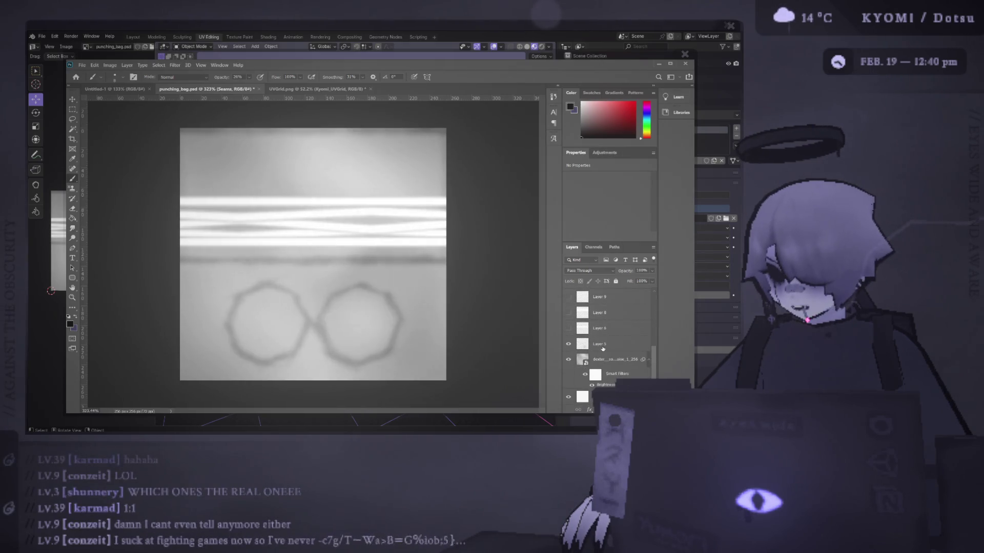
Step: Merge the smart-object image into Layer 5, make Layer 14 visible, and save the texture
{"action": "left_click", "coordinate": [597, 348]}
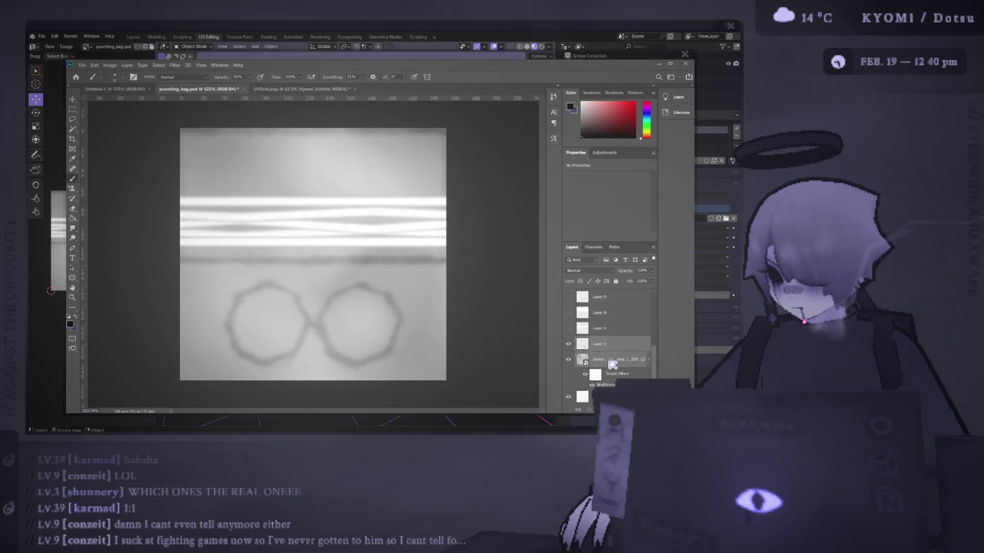
{"action": "key", "text": "ctrl+e"}
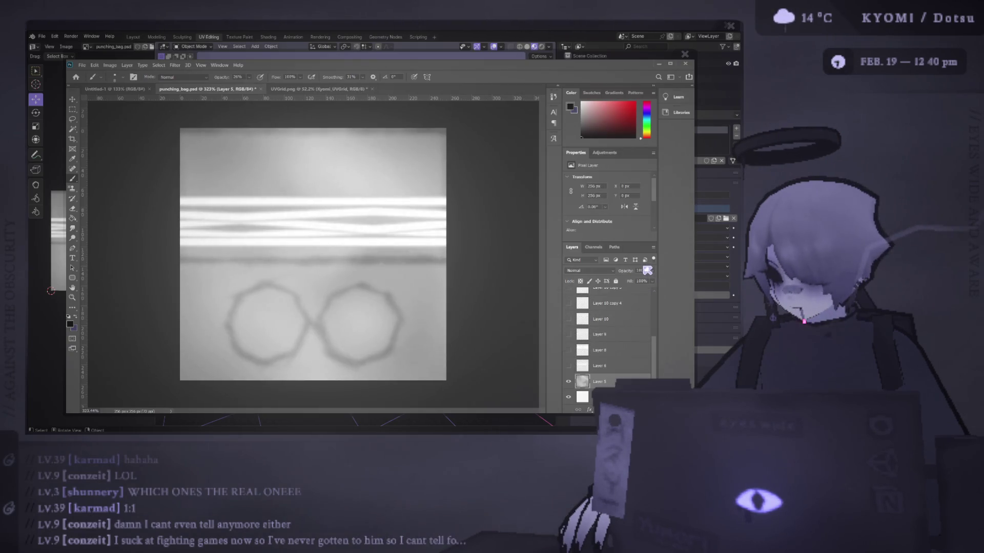
{"action": "key", "text": "ctrl+s"}
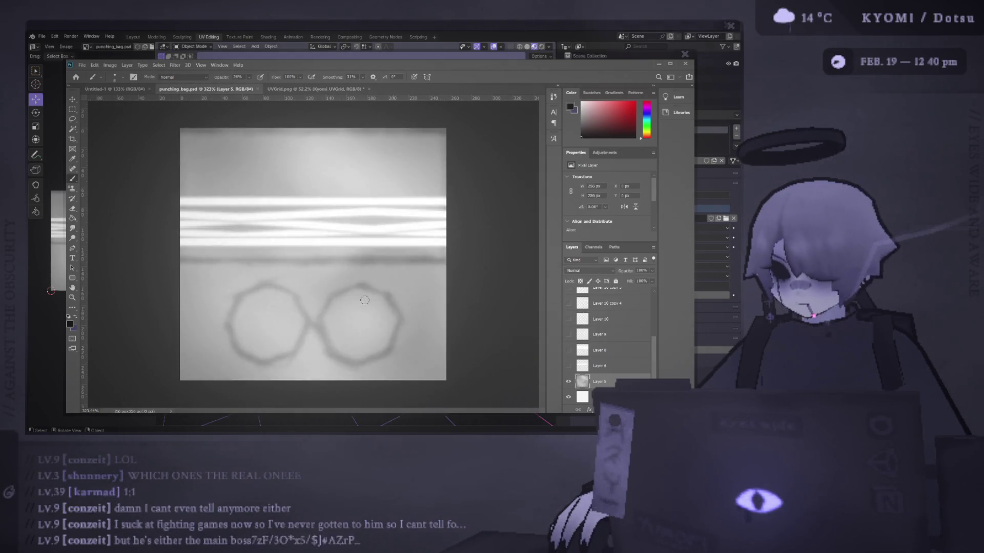
{"action": "scroll", "coordinate": [599, 364], "scroll_direction": "up", "scroll_amount": 5}
{"action": "left_click", "coordinate": [568, 320]}
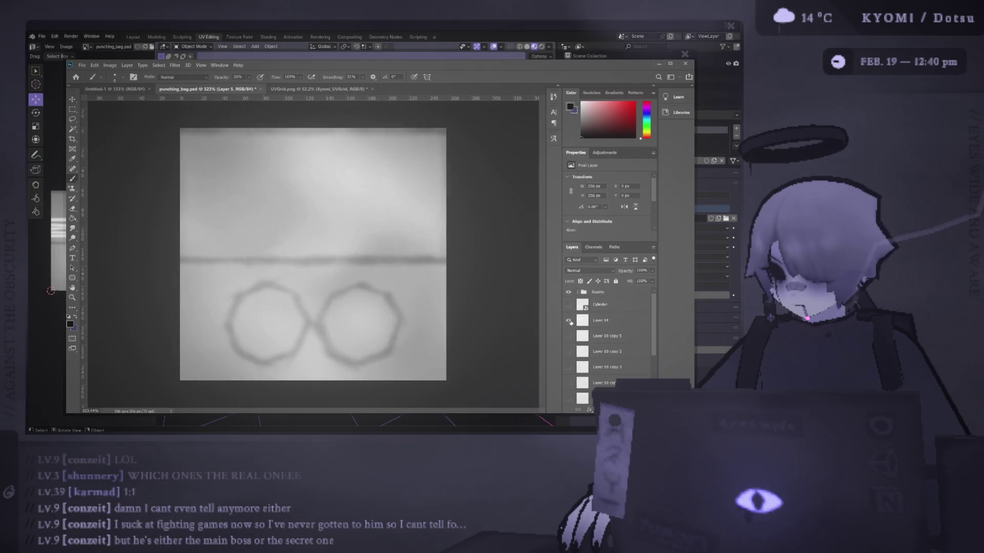
{"action": "key", "text": "ctrl+s"}
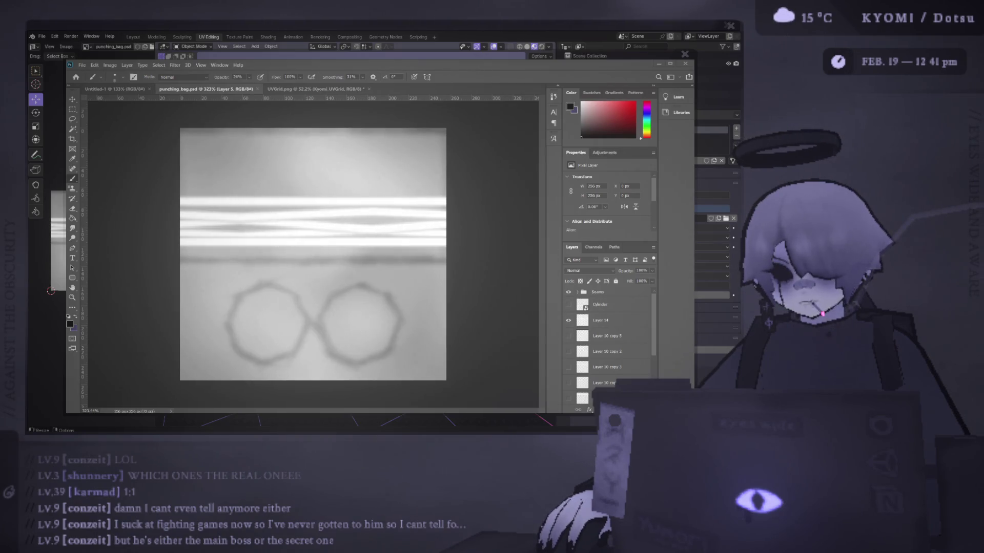
Step: Sample the dark grey-purple from kyomi_pallete.psd, then go back to punching_bag.psd
{"action": "scroll", "coordinate": [244, 265], "scroll_direction": "up", "scroll_amount": 5, "text": "alt"}
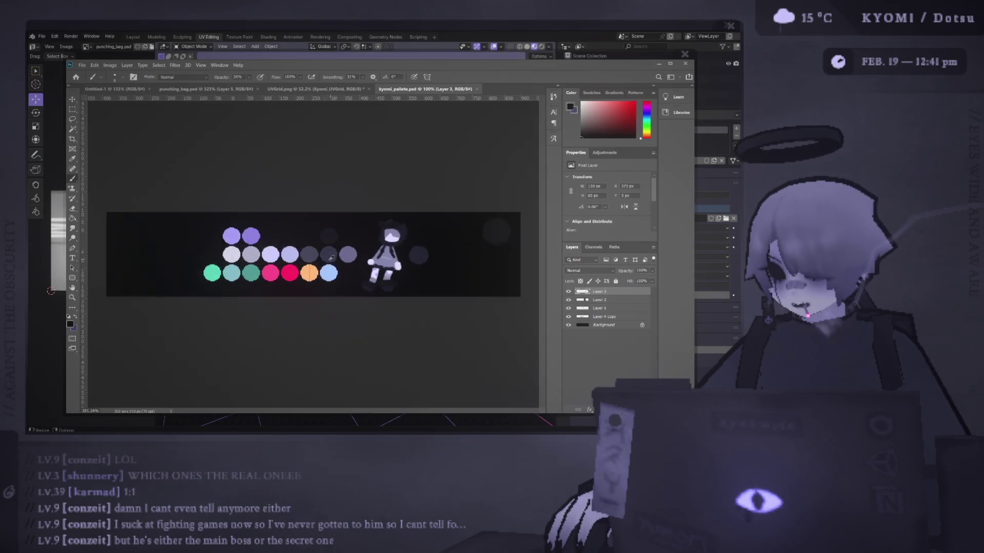
{"action": "scroll", "coordinate": [244, 265], "scroll_direction": "up", "scroll_amount": 3, "text": "alt"}
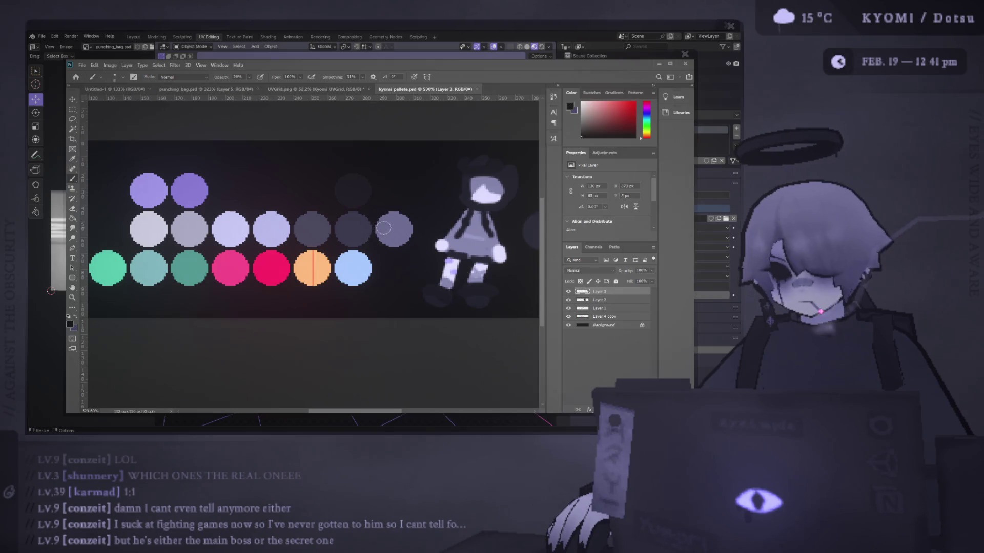
{"action": "scroll", "coordinate": [305, 205], "scroll_direction": "down", "scroll_amount": 2, "text": "alt"}
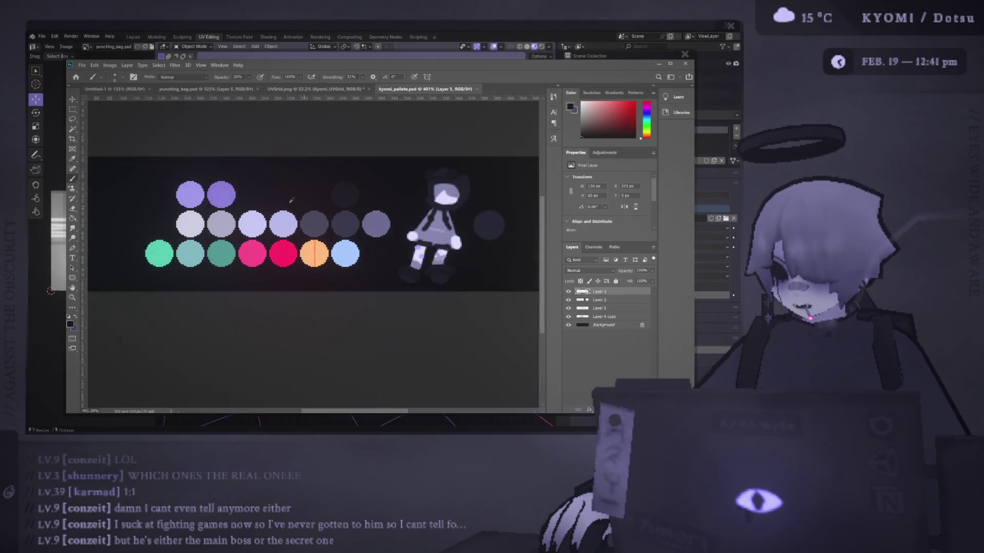
{"action": "left_click", "coordinate": [309, 221], "text": "alt"}
{"action": "scroll", "coordinate": [287, 225], "scroll_direction": "right", "scroll_amount": 3}
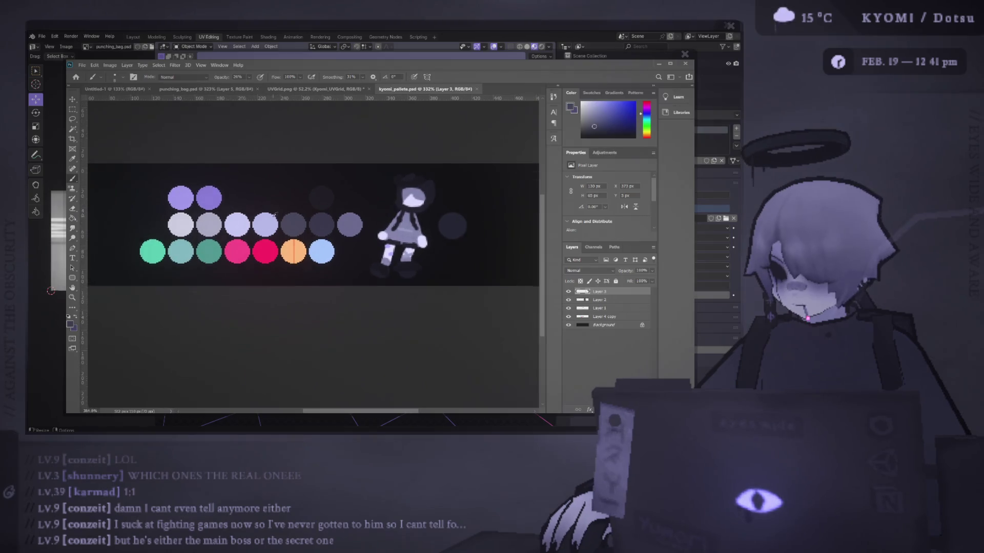
{"action": "scroll", "coordinate": [282, 225], "scroll_direction": "right", "scroll_amount": 2}
{"action": "scroll", "coordinate": [297, 236], "scroll_direction": "down", "scroll_amount": 2, "text": "alt"}
{"action": "scroll", "coordinate": [318, 248], "scroll_direction": "up", "scroll_amount": 3, "text": "alt"}
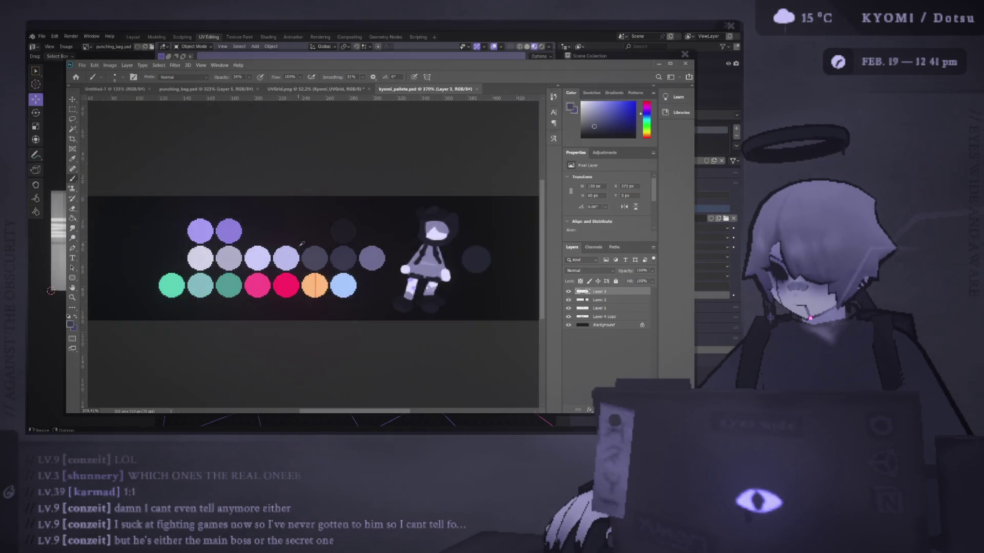
{"action": "scroll", "coordinate": [319, 248], "scroll_direction": "right", "scroll_amount": 1}
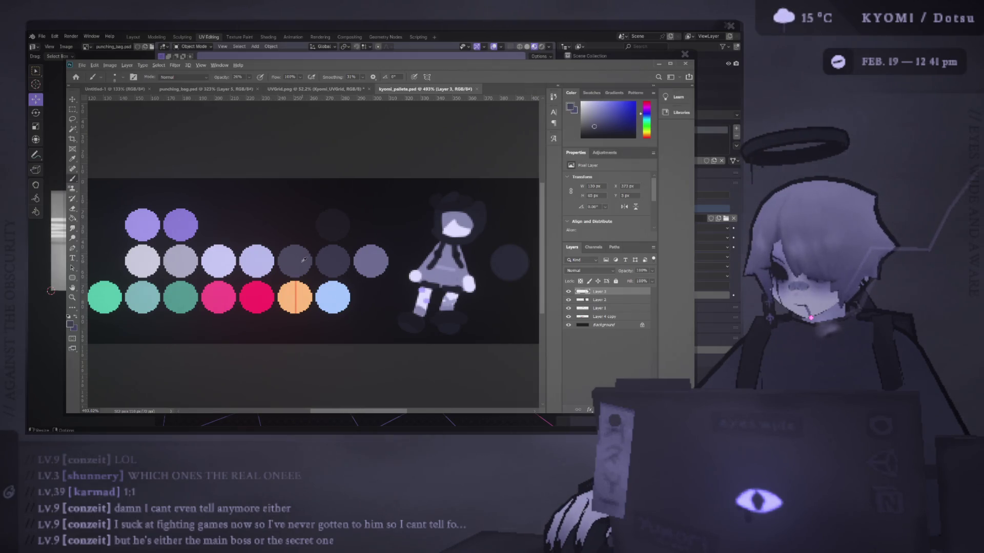
{"action": "left_click", "coordinate": [324, 89]}
{"action": "left_click", "coordinate": [224, 90]}
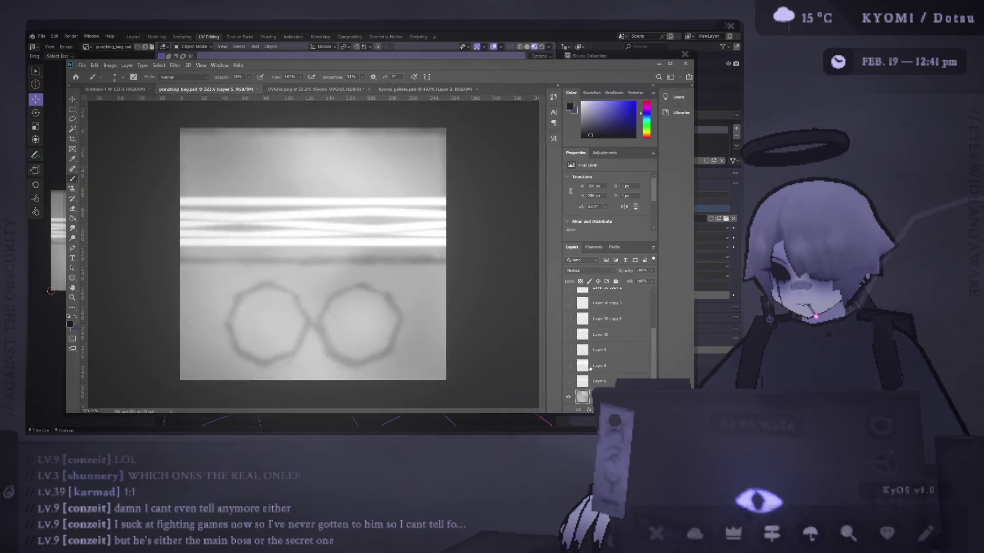
Step: Fill a new layer with the dark grey-purple, blend it Hard Light at 100% opacity, and save
{"action": "key", "text": "ctrl+shift+alt+n"}
{"action": "key", "text": "g"}
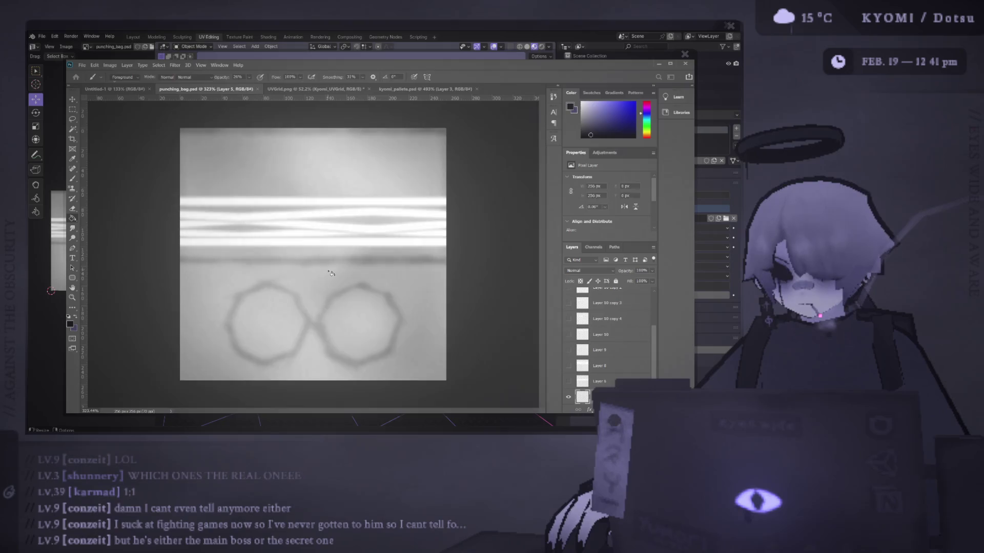
{"action": "left_click", "coordinate": [332, 266]}
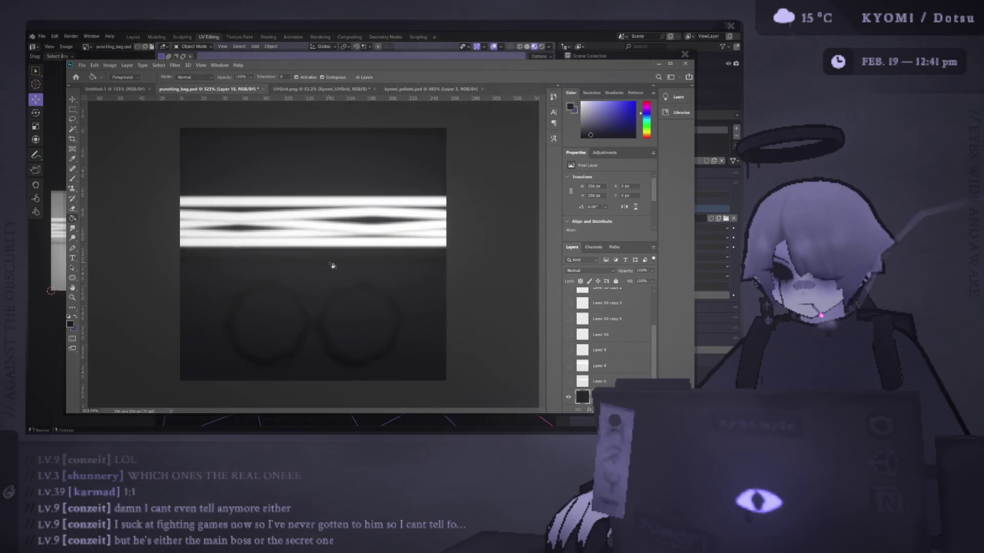
{"action": "left_click", "coordinate": [606, 271]}
{"action": "left_click", "coordinate": [596, 363]}
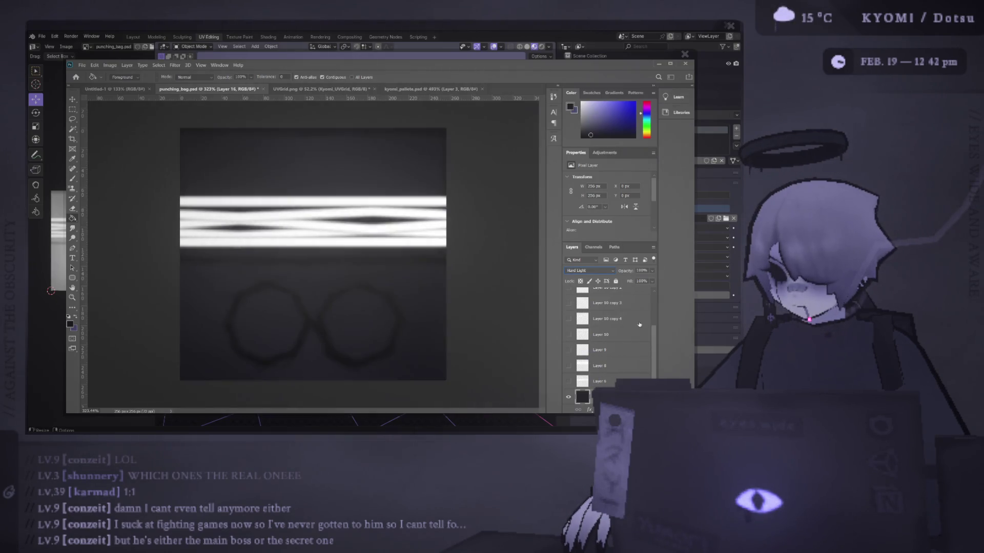
{"action": "left_click_drag", "start_coordinate": [657, 272], "coordinate": [638, 285]}
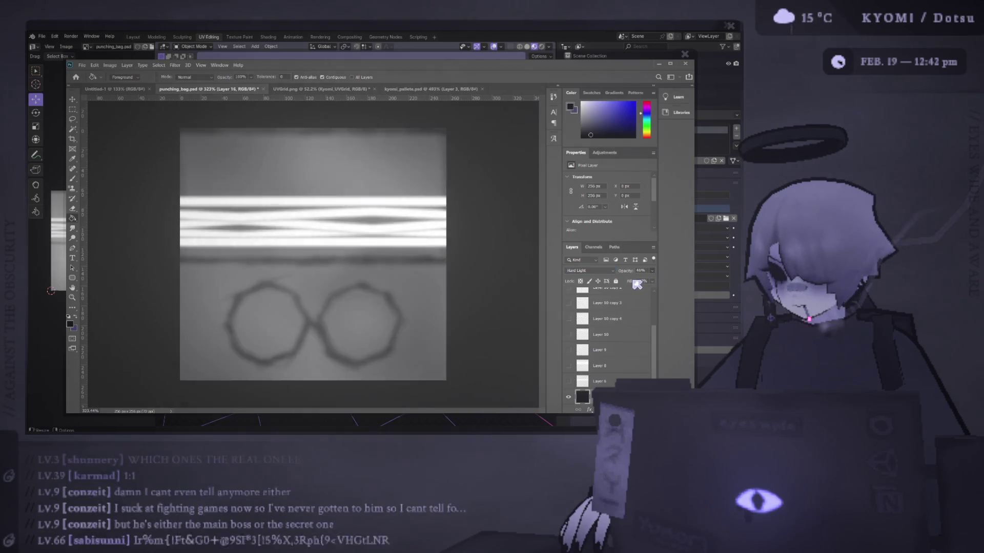
{"action": "key", "text": "ctrl+z"}
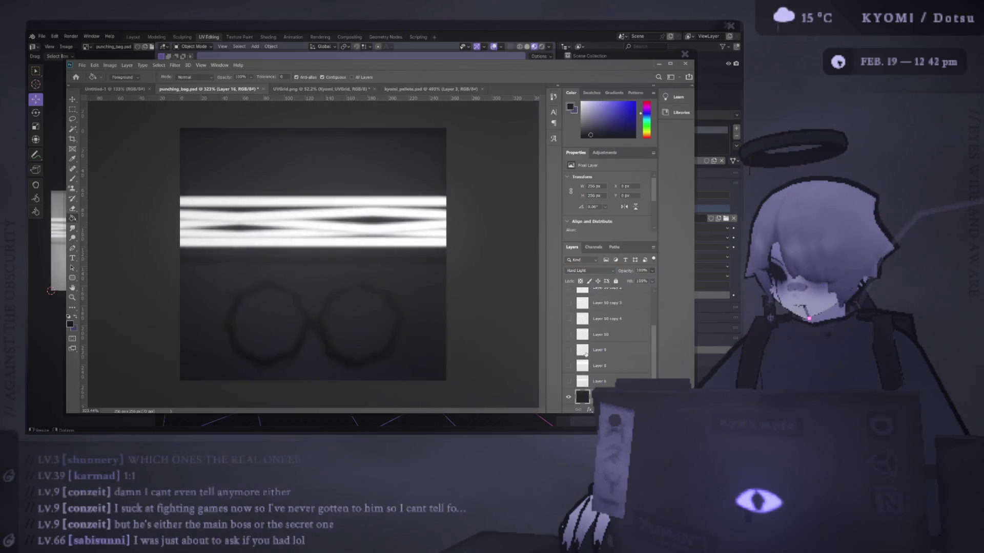
{"action": "key", "text": "ctrl+s"}
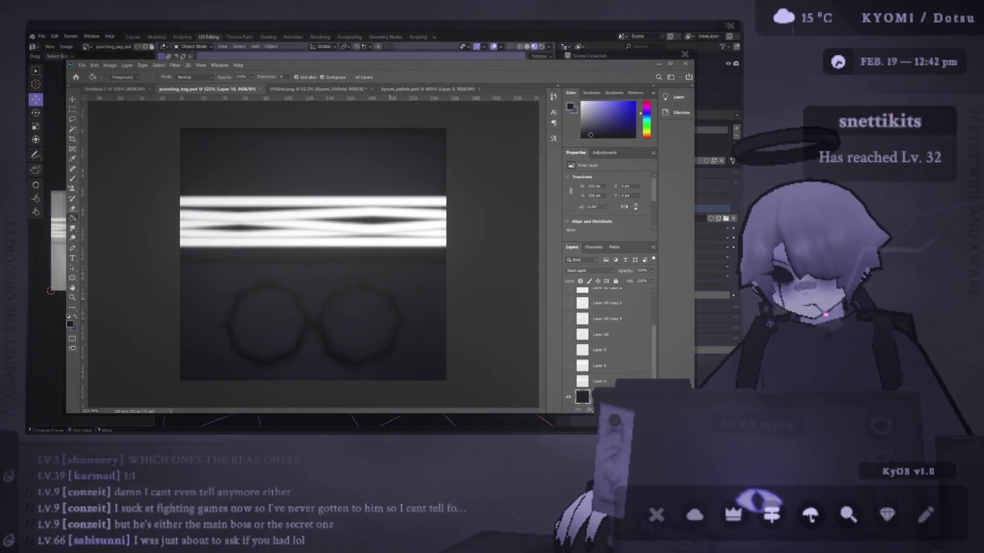
{"action": "key", "text": "alt+Tab"}
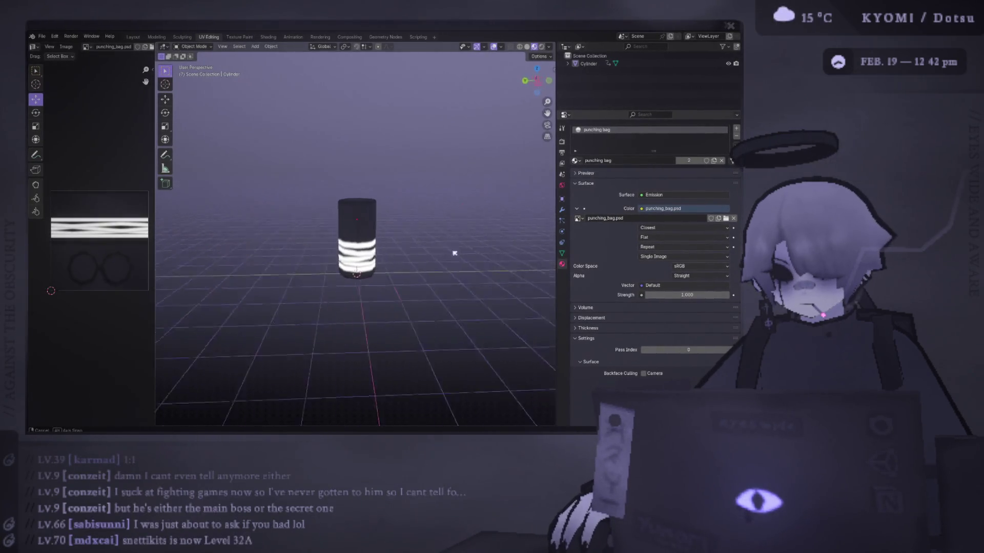
{"action": "mouse_move", "coordinate": [340, 229]}
{"action": "middle_mouse_down"}
{"action": "mouse_move", "coordinate": [487, 224]}
{"action": "mouse_move", "coordinate": [407, 224]}
{"action": "mouse_move", "coordinate": [376, 165]}
{"action": "mouse_move", "coordinate": [362, 220]}
{"action": "middle_mouse_up"}
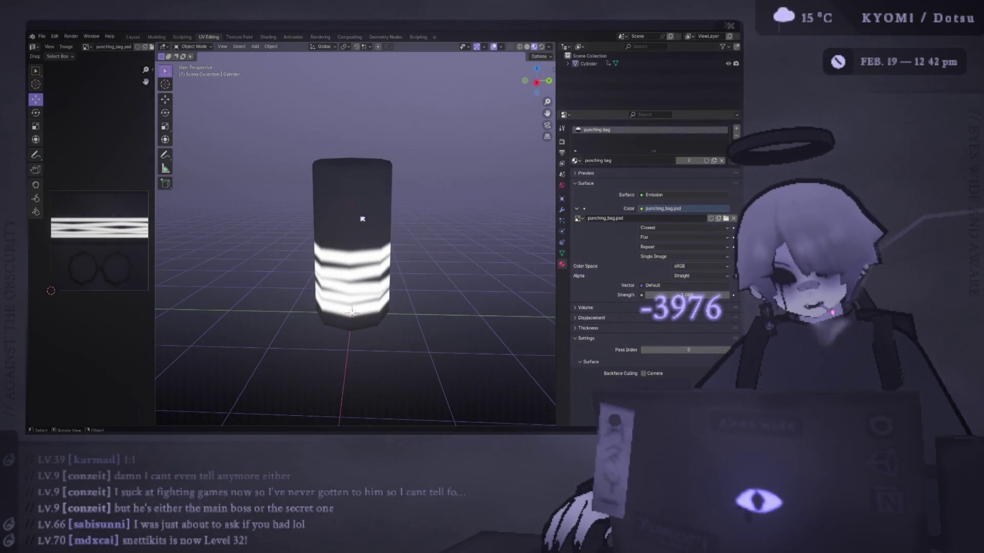
{"action": "key", "text": "alt+Tab"}
{"action": "key", "text": "alt+Tab"}
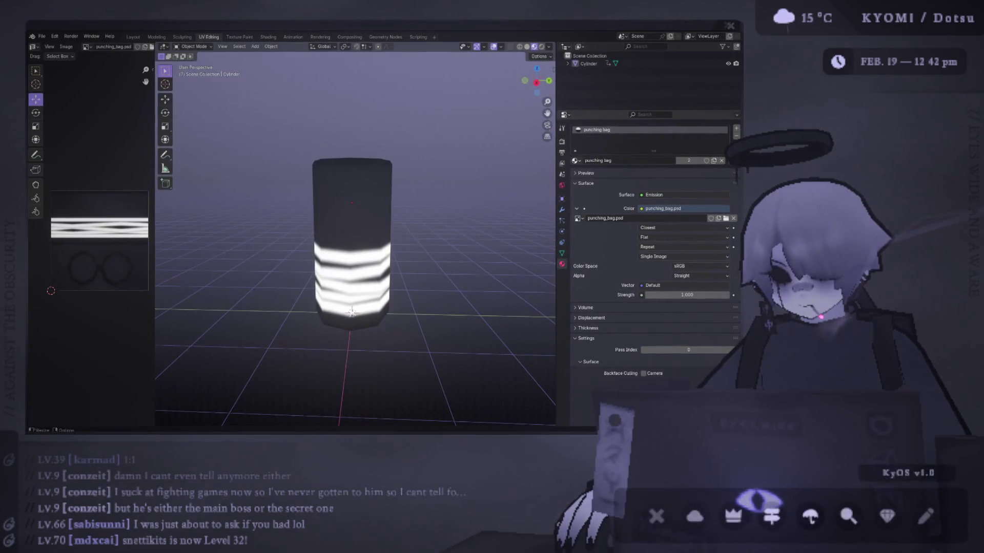
{"action": "key", "text": "alt+Tab"}
{"action": "scroll", "coordinate": [566, 322], "scroll_direction": "up", "scroll_amount": 3}
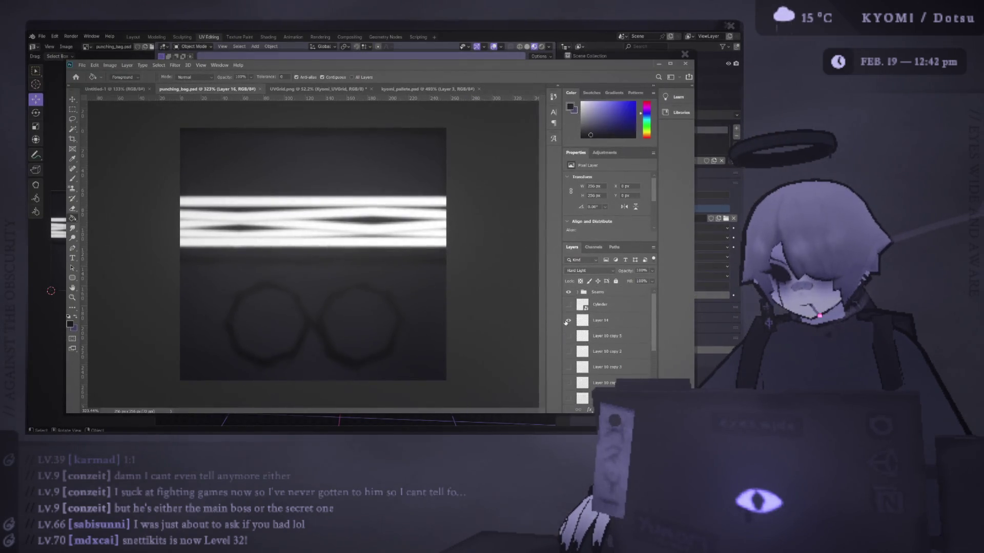
Step: Sample the light lavender from kyomi_pallete.psd and return to punching_bag.psd
{"action": "left_click", "coordinate": [425, 89]}
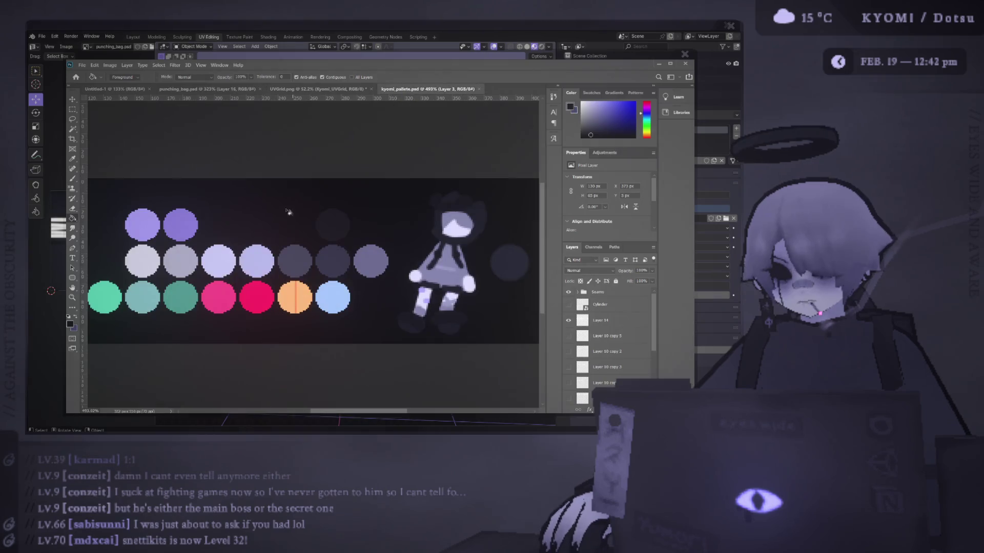
{"action": "left_click", "coordinate": [229, 250], "text": "alt"}
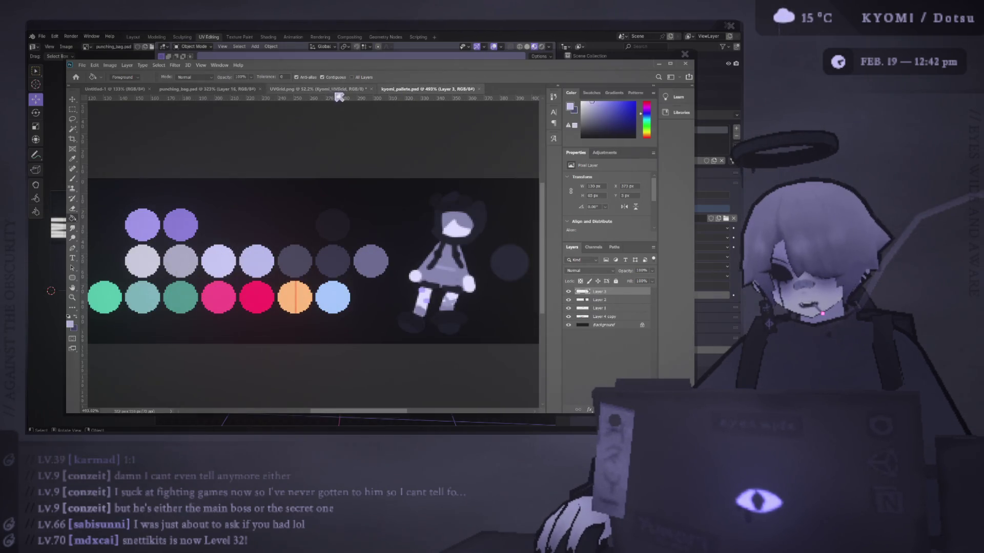
{"action": "left_click", "coordinate": [307, 88]}
{"action": "left_click", "coordinate": [228, 88]}
Step: On a new layer above Layer 14, paint a solid lavender dot at 100% opacity near the top left
{"action": "key", "text": "b"}
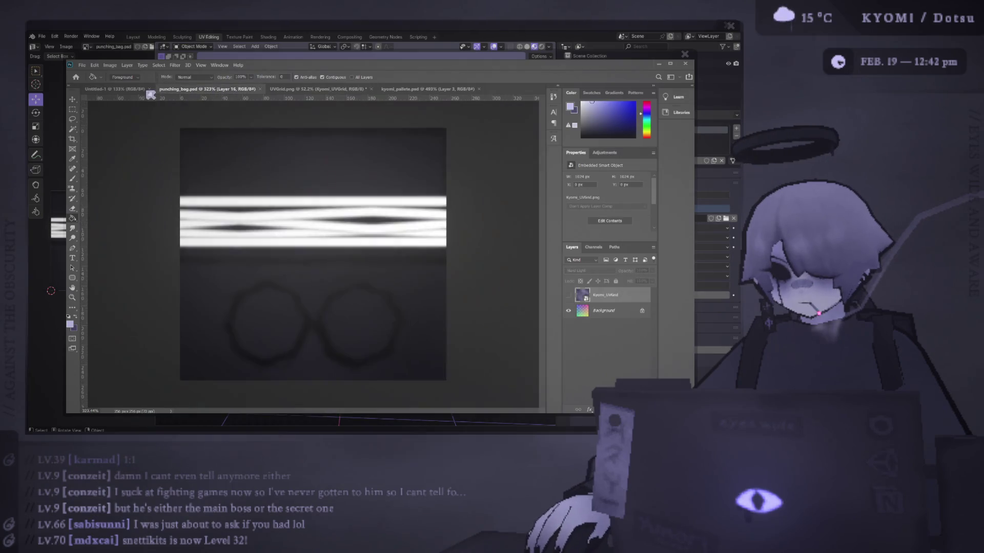
{"action": "left_click", "coordinate": [568, 320]}
{"action": "left_click", "coordinate": [569, 321]}
{"action": "left_click", "coordinate": [591, 322]}
{"action": "key", "text": "ctrl+shift+alt+n"}
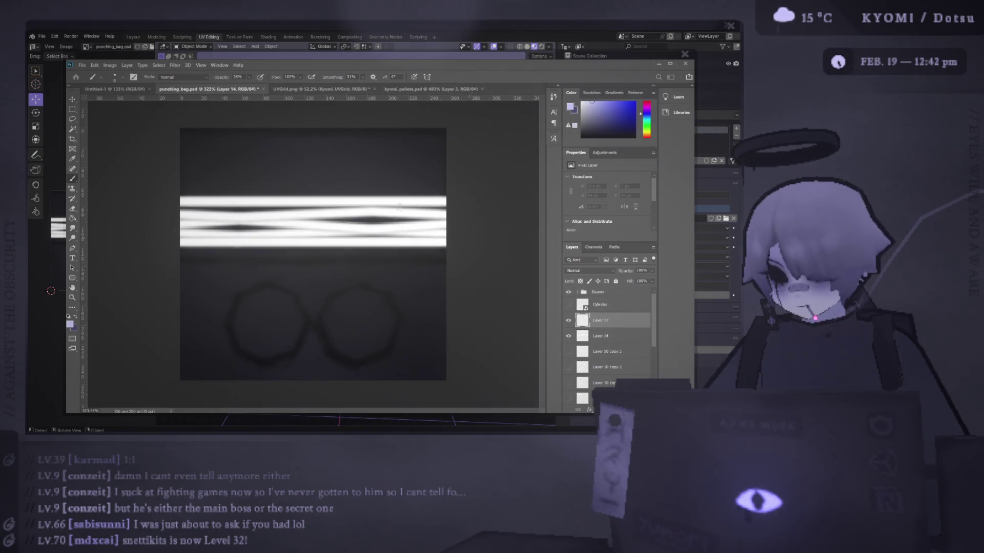
{"action": "left_click", "coordinate": [276, 164]}
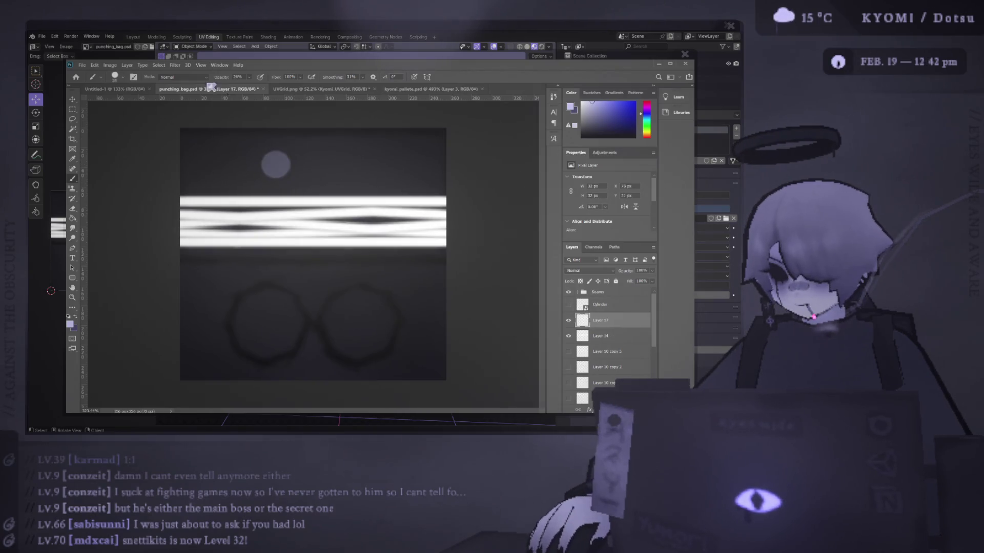
{"action": "key", "text": "ctrl+z"}
{"action": "key", "text": "0"}
{"action": "left_click", "coordinate": [242, 177]}
{"action": "left_click", "coordinate": [636, 340]}
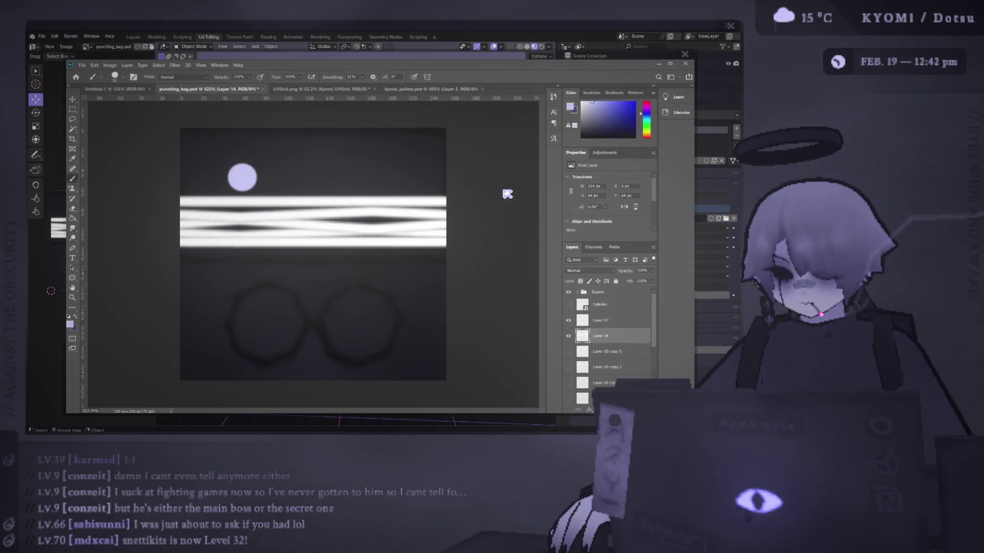
{"action": "key", "text": "b"}
{"action": "key", "text": "space"}
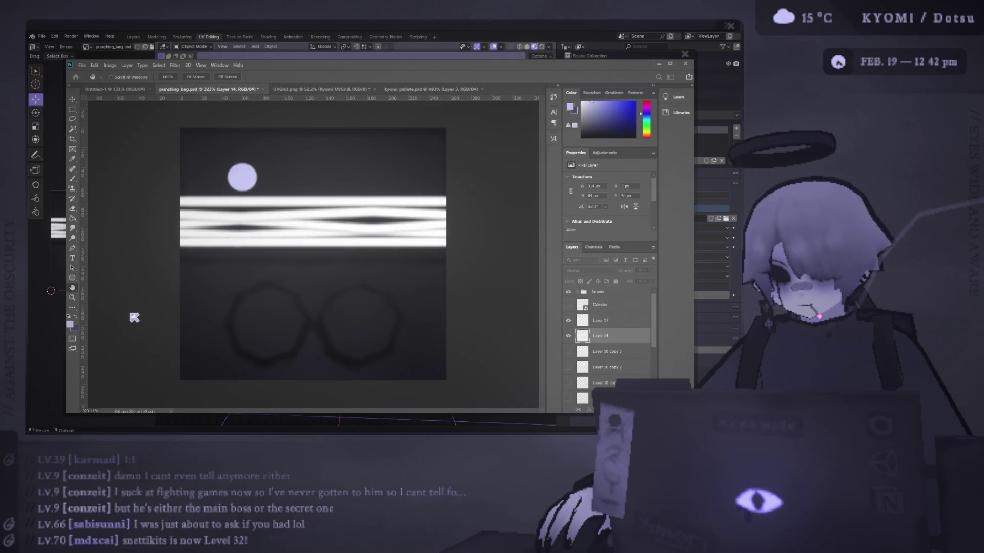
Step: Select the Brush tool, hide Layer 17's moon circle, and view the kyomi_palette document
{"action": "key", "text": "i"}
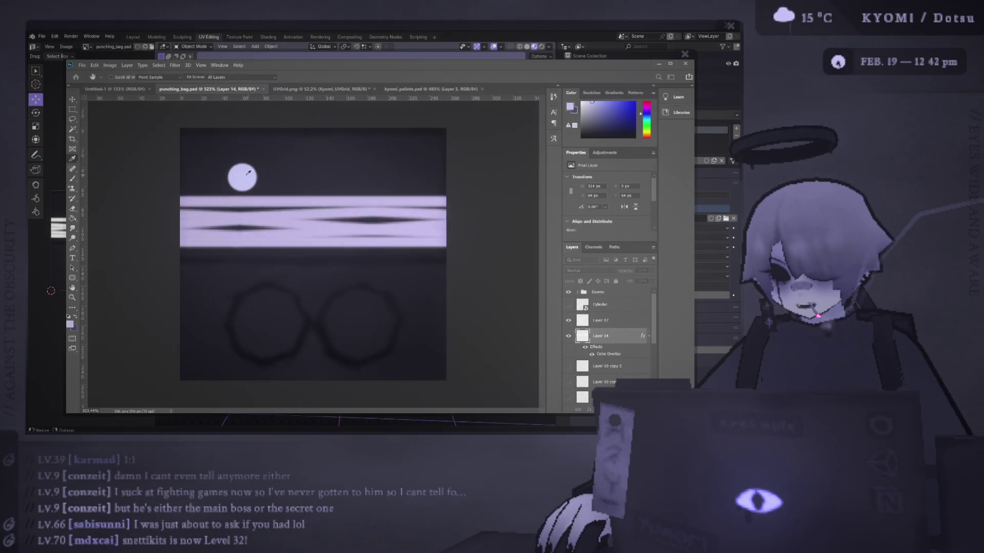
{"action": "key", "text": "b"}
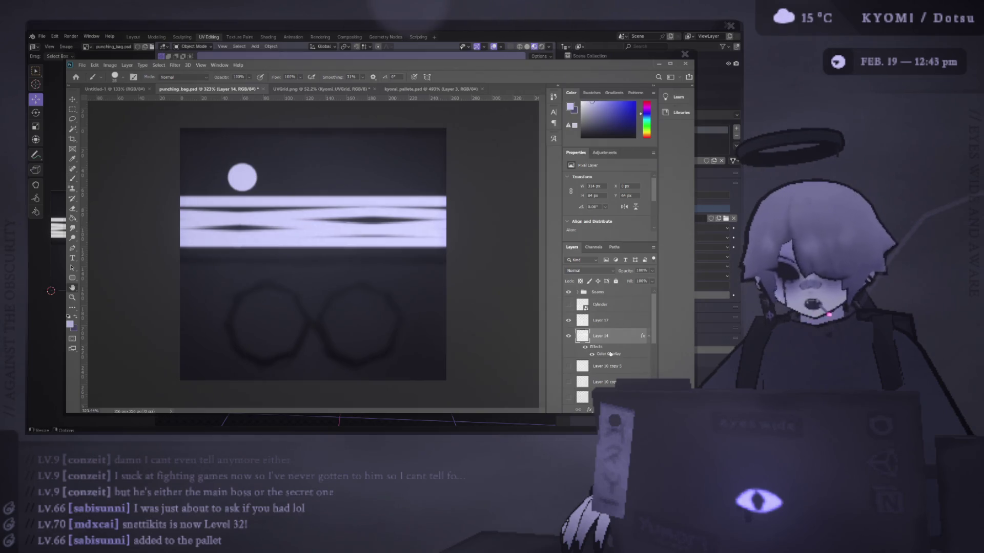
{"action": "key", "text": "h"}
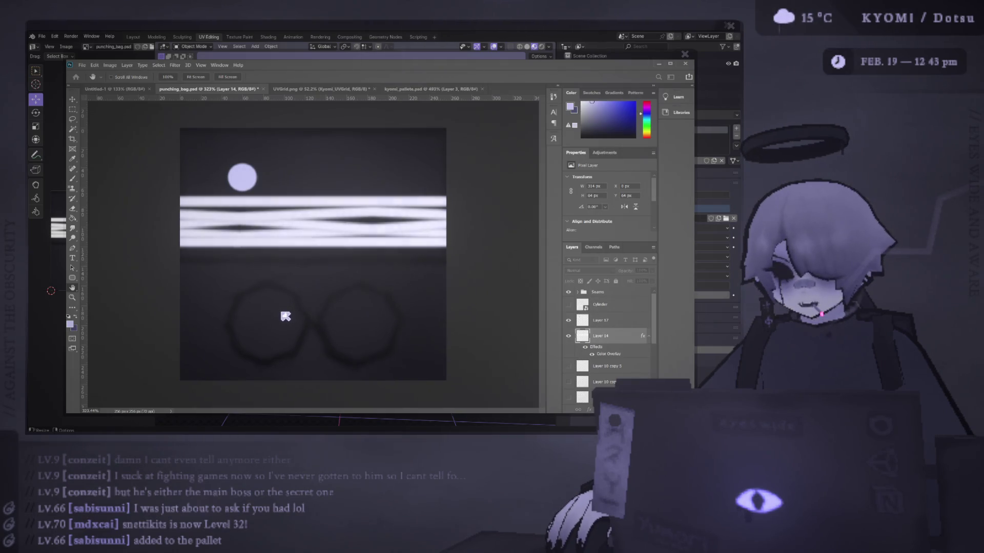
{"action": "key", "text": "b"}
{"action": "left_click", "coordinate": [569, 321]}
{"action": "left_click", "coordinate": [426, 89]}
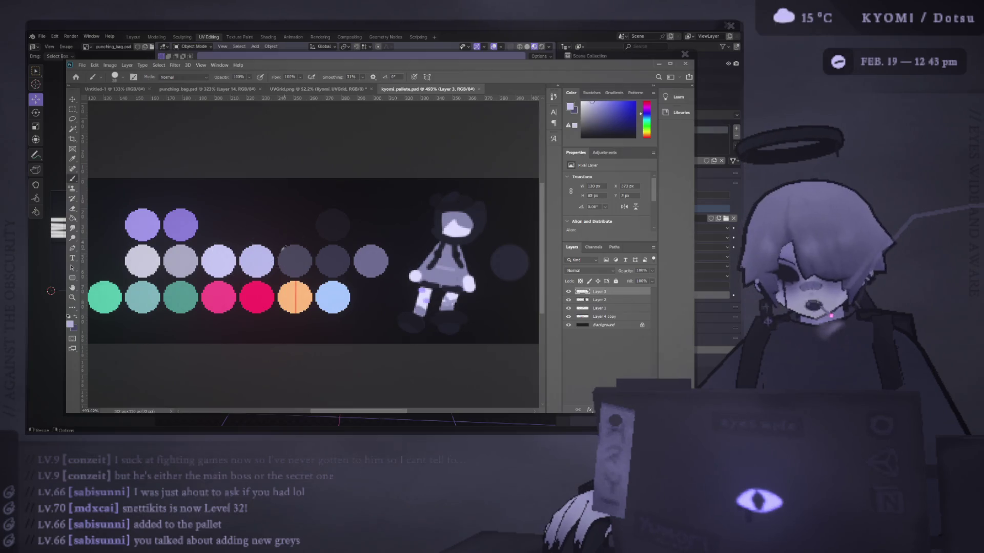
{"action": "scroll", "coordinate": [233, 255], "scroll_direction": "down", "scroll_amount": 2}
{"action": "scroll", "coordinate": [233, 287], "scroll_direction": "up", "scroll_amount": 2}
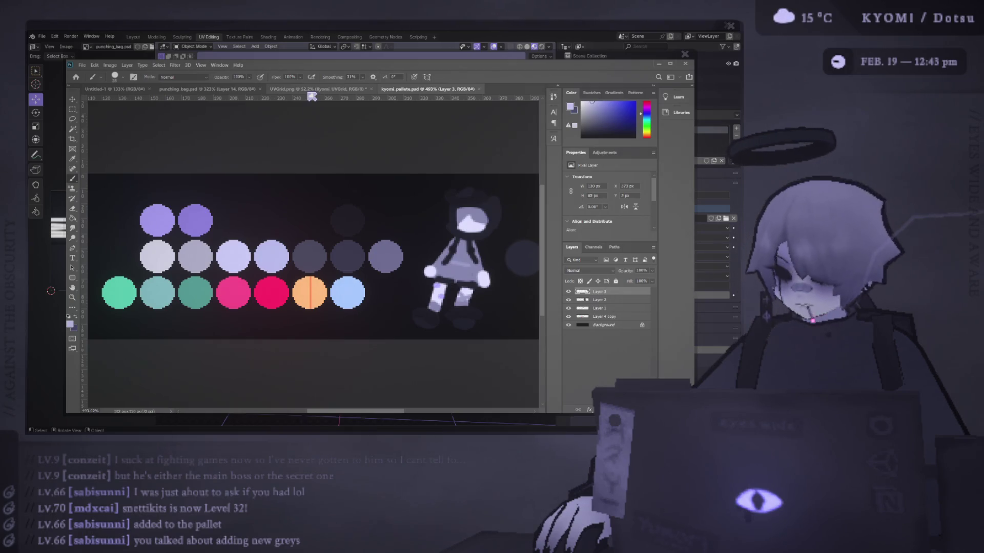
{"action": "left_click", "coordinate": [207, 89]}
{"action": "scroll", "coordinate": [339, 204], "scroll_direction": "down", "scroll_amount": 2, "text": "alt"}
{"action": "scroll", "coordinate": [330, 213], "scroll_direction": "up", "scroll_amount": 3, "text": "alt"}
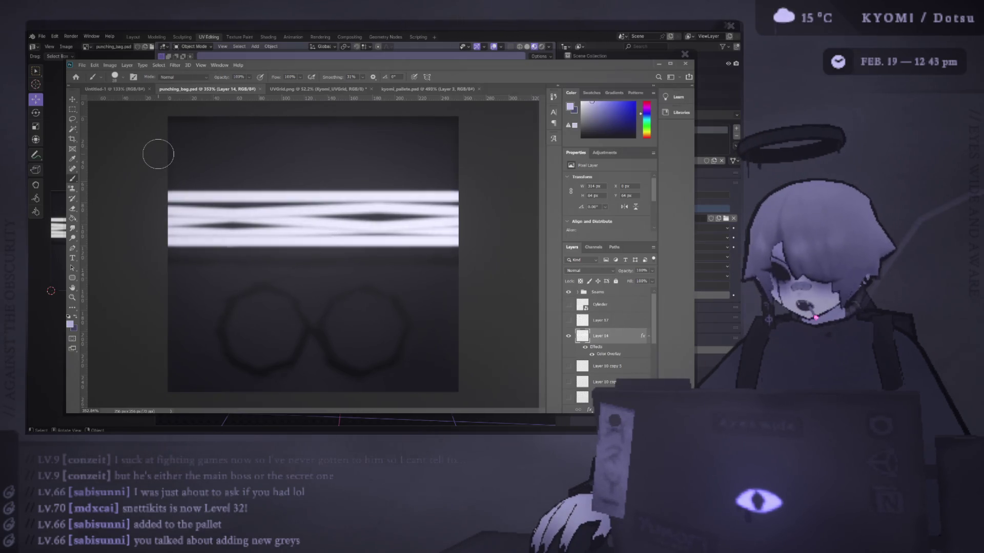
{"action": "key", "text": "alt+Tab"}
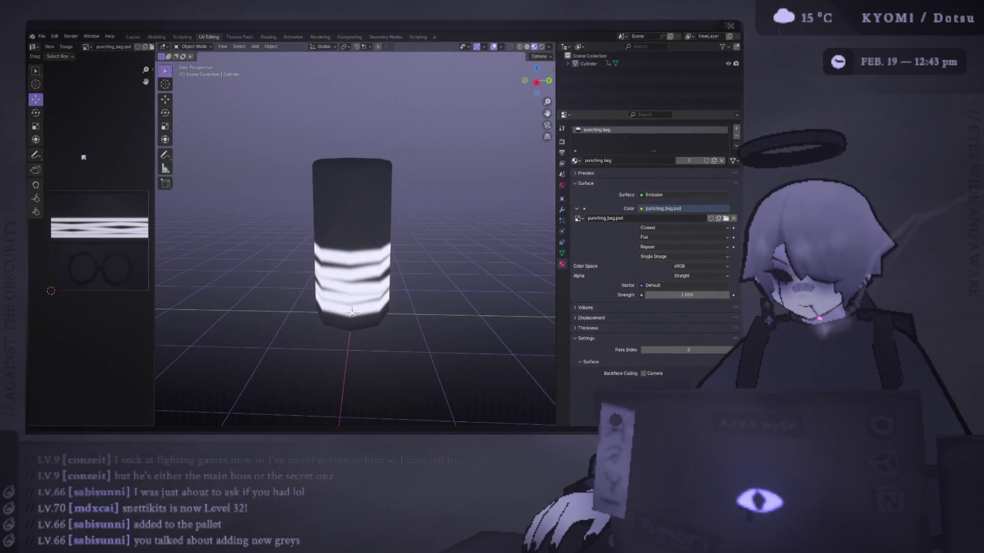
{"action": "scroll", "coordinate": [156, 228], "scroll_direction": "down", "scroll_amount": 2}
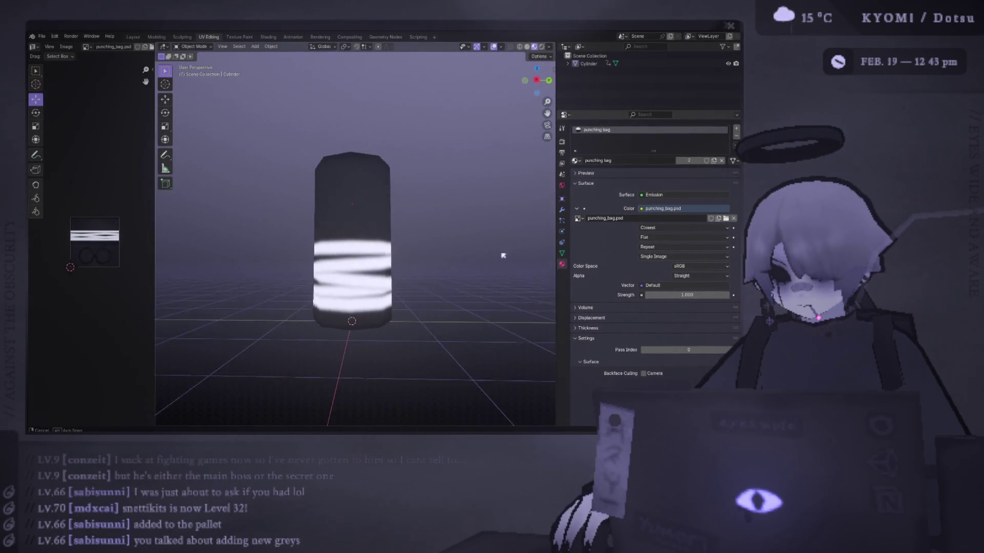
{"action": "mouse_move", "coordinate": [472, 248]}
{"action": "middle_mouse_down"}
{"action": "mouse_move", "coordinate": [340, 296]}
{"action": "mouse_move", "coordinate": [500, 283]}
{"action": "mouse_move", "coordinate": [279, 288]}
{"action": "middle_mouse_up"}
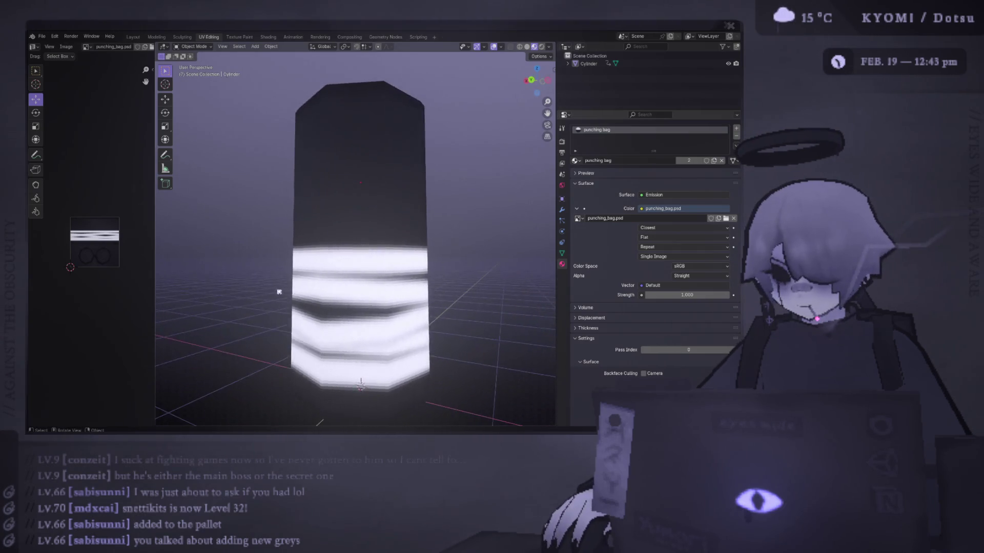
{"action": "scroll", "coordinate": [259, 307], "scroll_direction": "down", "scroll_amount": 4}
{"action": "scroll", "coordinate": [341, 275], "scroll_direction": "up", "scroll_amount": 3}
{"action": "key", "text": "alt+Tab"}
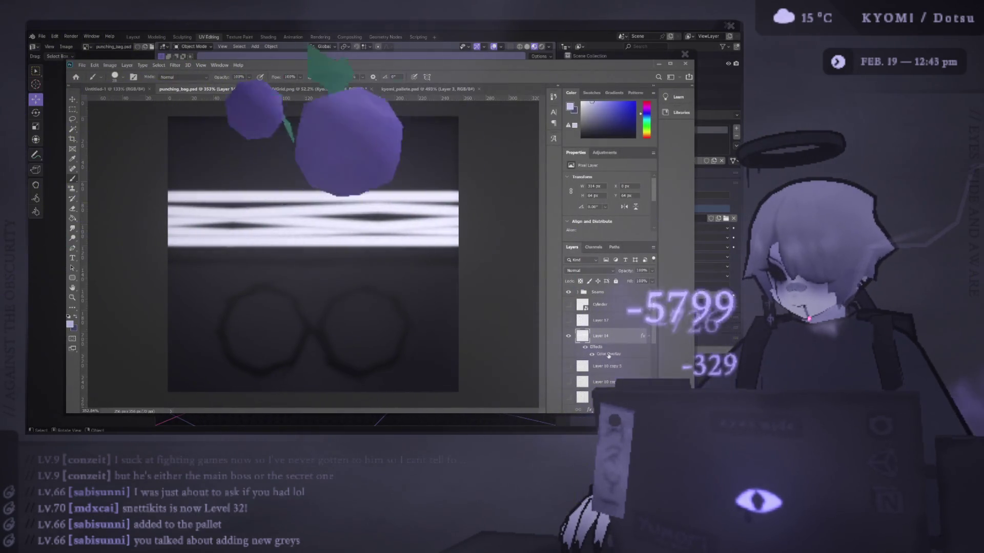
{"action": "key", "text": "space"}
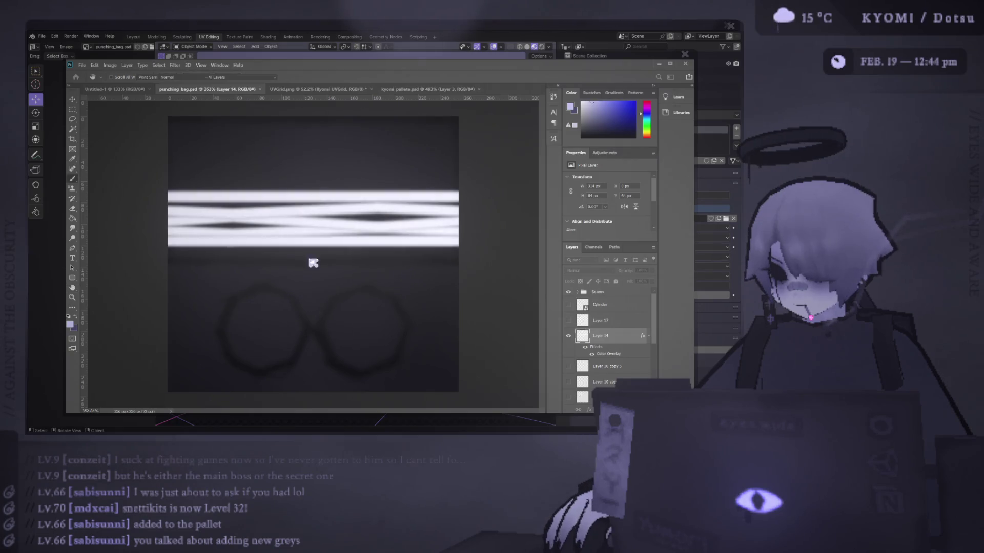
{"action": "key", "text": "alt+Tab"}
{"action": "scroll", "coordinate": [407, 287], "scroll_direction": "down", "scroll_amount": 5}
{"action": "key", "text": "alt+Tab"}
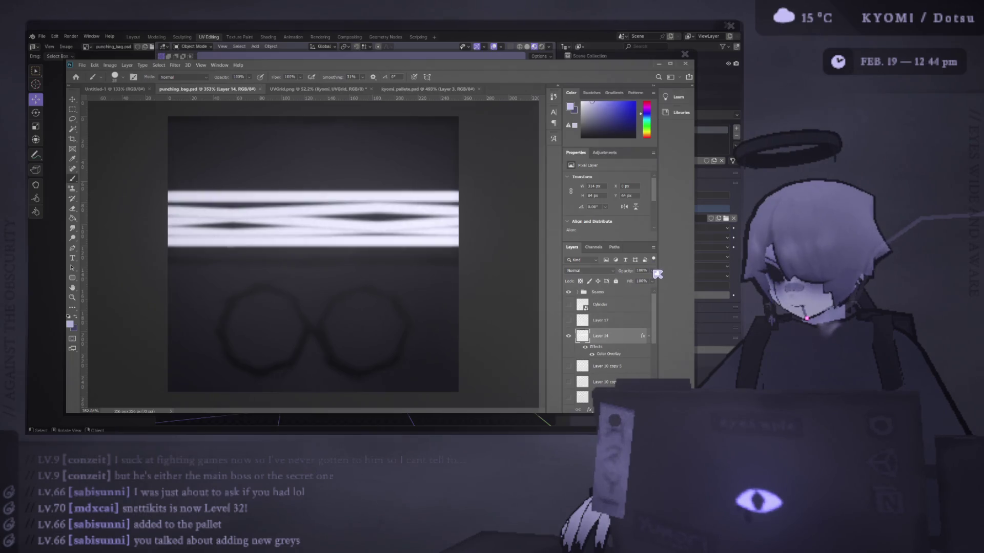
{"action": "left_click_drag", "start_coordinate": [641, 285], "coordinate": [644, 284]}
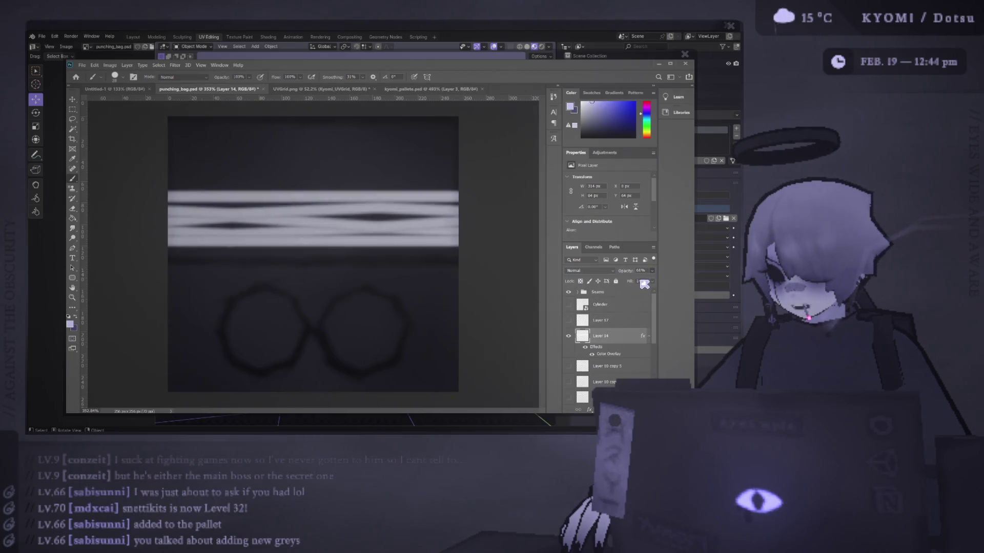
Step: Inspect the dimmer grey stripes on the Blender cylinder from above and a low side angle
{"action": "key", "text": "alt+Tab"}
{"action": "scroll", "coordinate": [323, 250], "scroll_direction": "up", "scroll_amount": 5}
{"action": "scroll", "coordinate": [322, 250], "scroll_direction": "down", "scroll_amount": 5}
{"action": "mouse_move", "coordinate": [323, 250]}
{"action": "middle_mouse_down"}
{"action": "mouse_move", "coordinate": [307, 276]}
{"action": "mouse_move", "coordinate": [441, 236]}
{"action": "middle_mouse_up"}
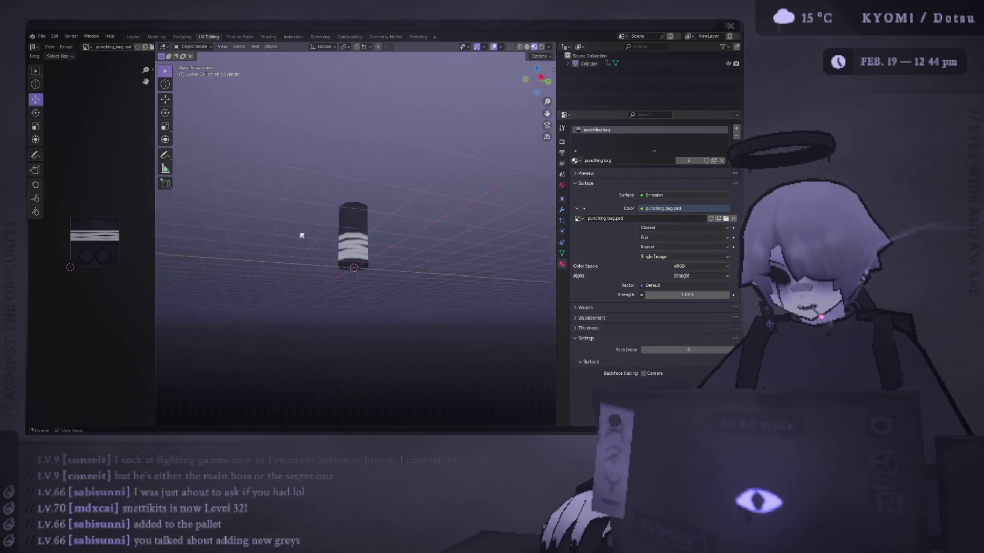
{"action": "scroll", "coordinate": [297, 257], "scroll_direction": "up", "scroll_amount": 3}
{"action": "mouse_move", "coordinate": [297, 258]}
{"action": "middle_mouse_down"}
{"action": "mouse_move", "coordinate": [44, 246]}
{"action": "mouse_move", "coordinate": [465, 222]}
{"action": "mouse_move", "coordinate": [461, 212]}
{"action": "mouse_move", "coordinate": [430, 257]}
{"action": "mouse_move", "coordinate": [423, 239]}
{"action": "middle_mouse_up"}
{"action": "scroll", "coordinate": [430, 257], "scroll_direction": "down", "scroll_amount": 5}
{"action": "scroll", "coordinate": [426, 239], "scroll_direction": "up", "scroll_amount": 4}
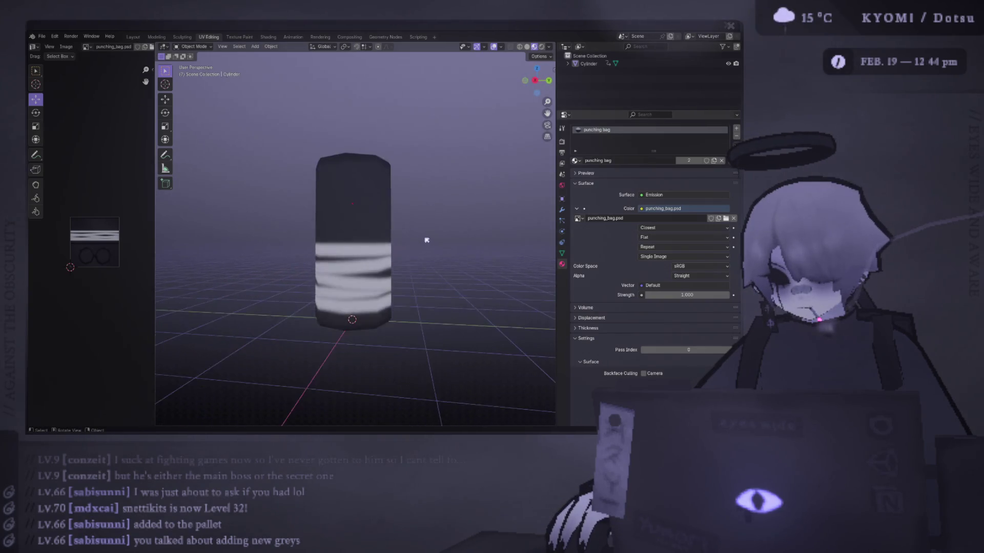
{"action": "key", "text": "alt+Tab"}
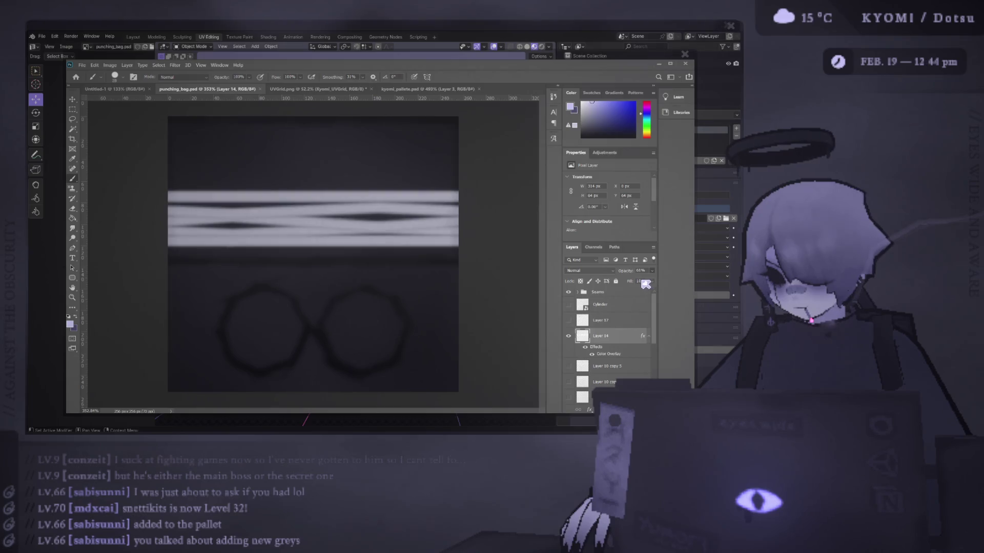
{"action": "key", "text": "alt+Tab"}
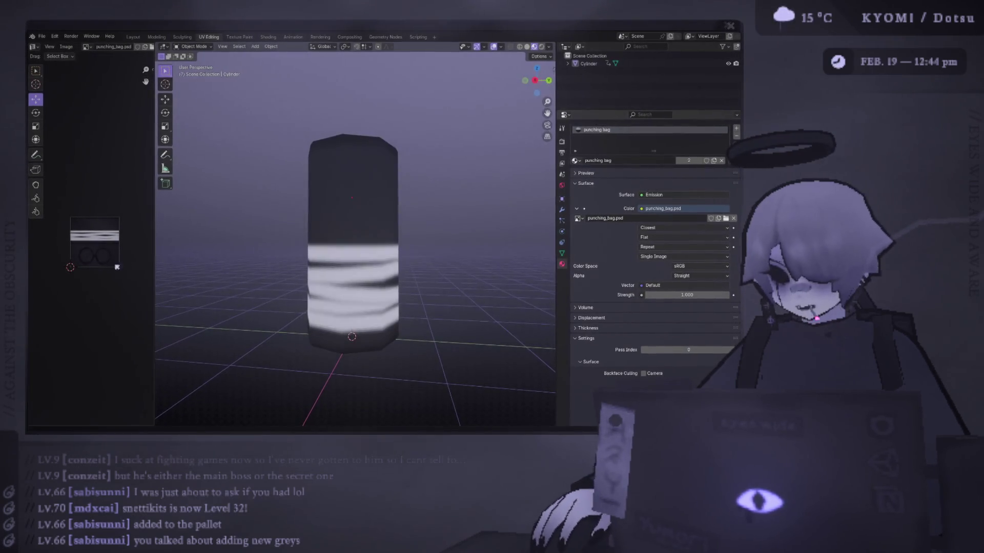
{"action": "scroll", "coordinate": [241, 213], "scroll_direction": "down", "scroll_amount": 5}
{"action": "mouse_move", "coordinate": [242, 213]}
{"action": "middle_mouse_down"}
{"action": "mouse_move", "coordinate": [204, 282]}
{"action": "mouse_move", "coordinate": [428, 270]}
{"action": "mouse_move", "coordinate": [428, 258]}
{"action": "mouse_move", "coordinate": [479, 226]}
{"action": "mouse_move", "coordinate": [183, 250]}
{"action": "middle_mouse_up"}
Step: Save the Blender punching bag project, orbit the cylinder, and bring punching_bag.psd back up
{"action": "key", "text": "ctrl+s"}
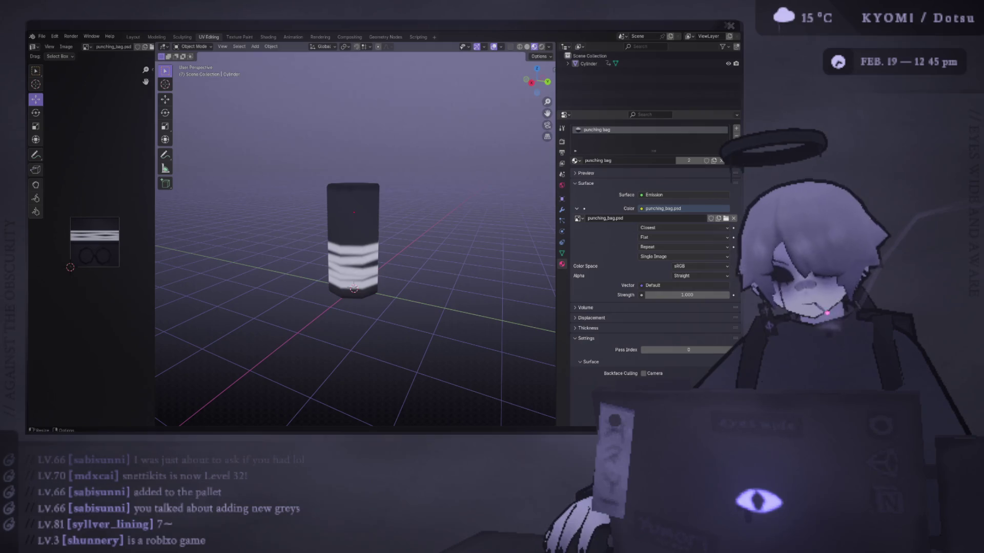
{"action": "mouse_move", "coordinate": [348, 132]}
{"action": "middle_mouse_down"}
{"action": "mouse_move", "coordinate": [338, 167]}
{"action": "mouse_move", "coordinate": [450, 202]}
{"action": "mouse_move", "coordinate": [487, 114]}
{"action": "mouse_move", "coordinate": [352, 206]}
{"action": "mouse_move", "coordinate": [419, 222]}
{"action": "mouse_move", "coordinate": [502, 213]}
{"action": "mouse_move", "coordinate": [504, 198]}
{"action": "mouse_move", "coordinate": [325, 202]}
{"action": "mouse_move", "coordinate": [359, 231]}
{"action": "mouse_move", "coordinate": [445, 420]}
{"action": "middle_mouse_up"}
{"action": "scroll", "coordinate": [353, 206], "scroll_direction": "up", "scroll_amount": 5}
{"action": "key", "text": "alt+Tab"}
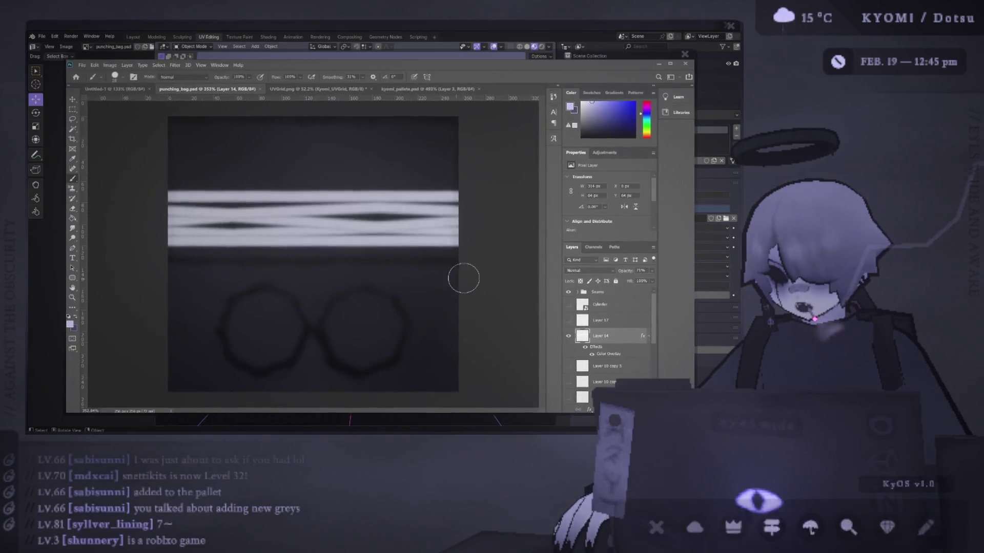
Step: Move Layer 14 into the Seams group, save, and check the updated texture in Blender
{"action": "left_click_drag", "start_coordinate": [613, 294], "coordinate": [613, 296]}
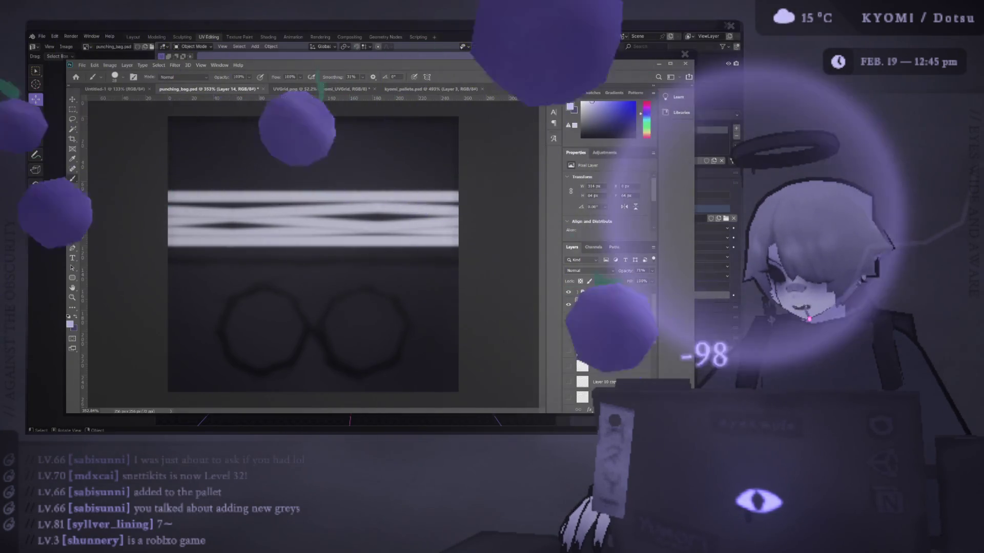
{"action": "left_click_drag", "start_coordinate": [589, 305], "coordinate": [607, 292]}
{"action": "key", "text": "ctrl+s"}
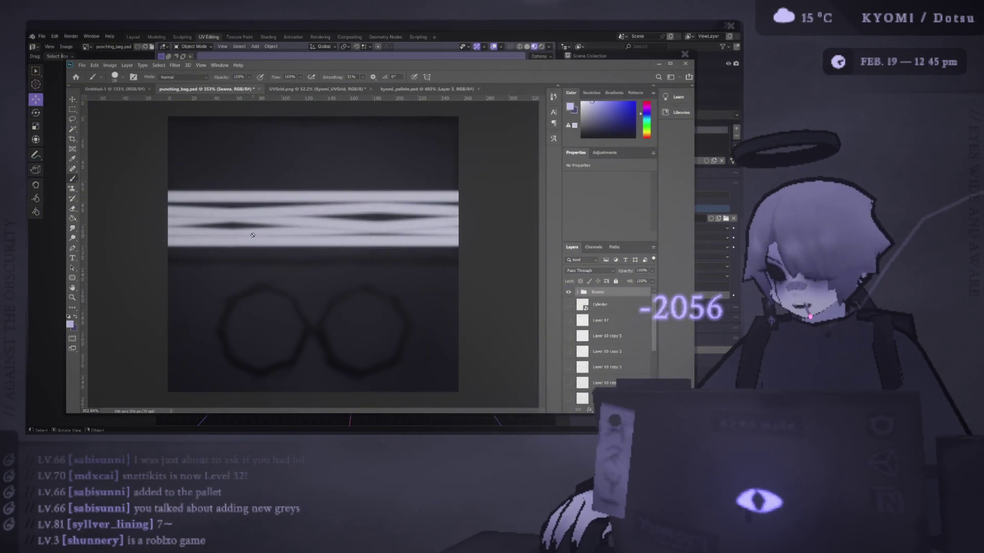
{"action": "key", "text": "alt+Tab"}
{"action": "mouse_move", "coordinate": [436, 287]}
{"action": "middle_mouse_down"}
{"action": "mouse_move", "coordinate": [496, 279]}
{"action": "mouse_move", "coordinate": [469, 257]}
{"action": "mouse_move", "coordinate": [358, 246]}
{"action": "mouse_move", "coordinate": [354, 215]}
{"action": "middle_mouse_up"}
{"action": "scroll", "coordinate": [353, 244], "scroll_direction": "up", "scroll_amount": 3}
{"action": "key", "text": "alt+Tab"}
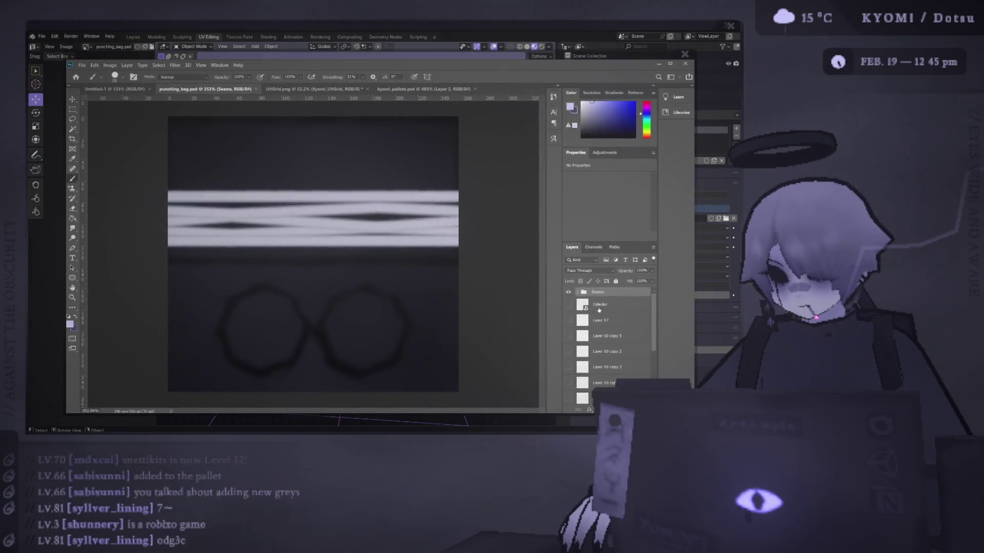
Step: Add new Layers 18 and 19 above the Cylinder layer in punching_bag.psd
{"action": "left_click", "coordinate": [613, 309]}
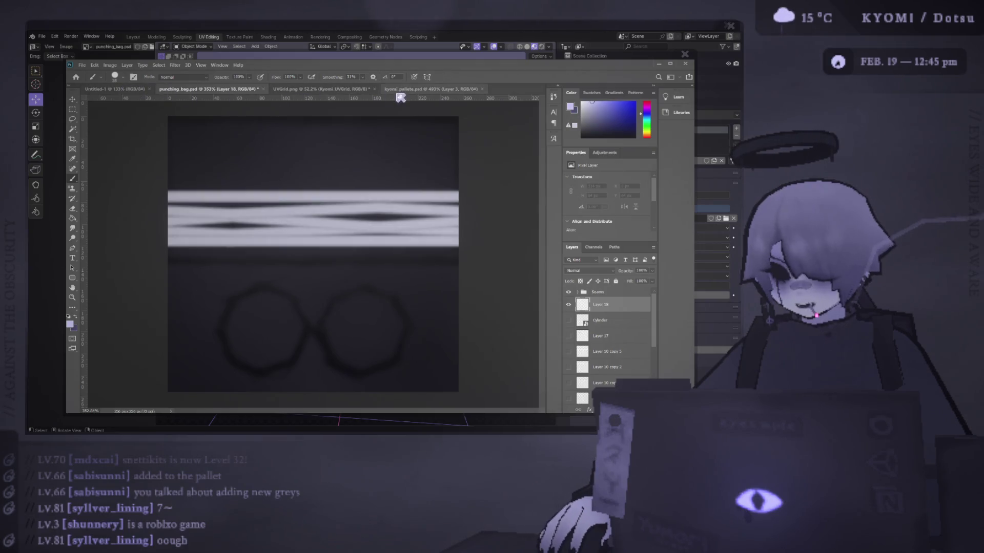
{"action": "left_click", "coordinate": [428, 90]}
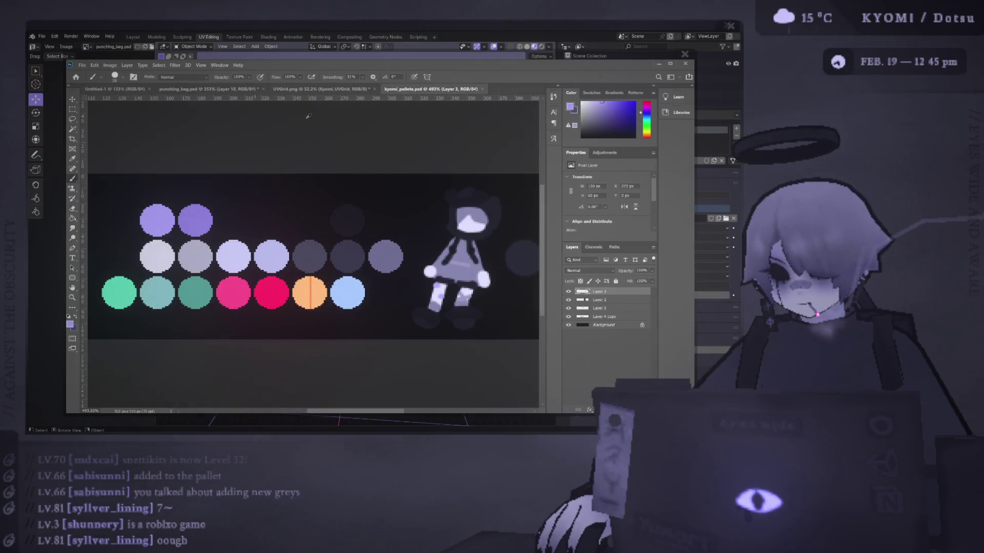
{"action": "left_click", "coordinate": [318, 89]}
{"action": "left_click", "coordinate": [115, 89]}
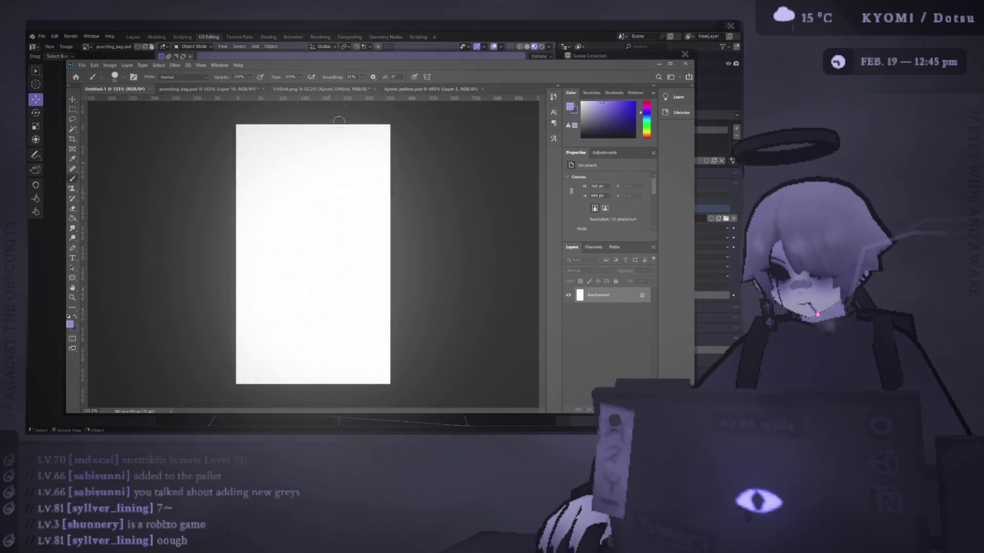
{"action": "left_click", "coordinate": [217, 90]}
{"action": "key", "text": "ctrl+Tab"}
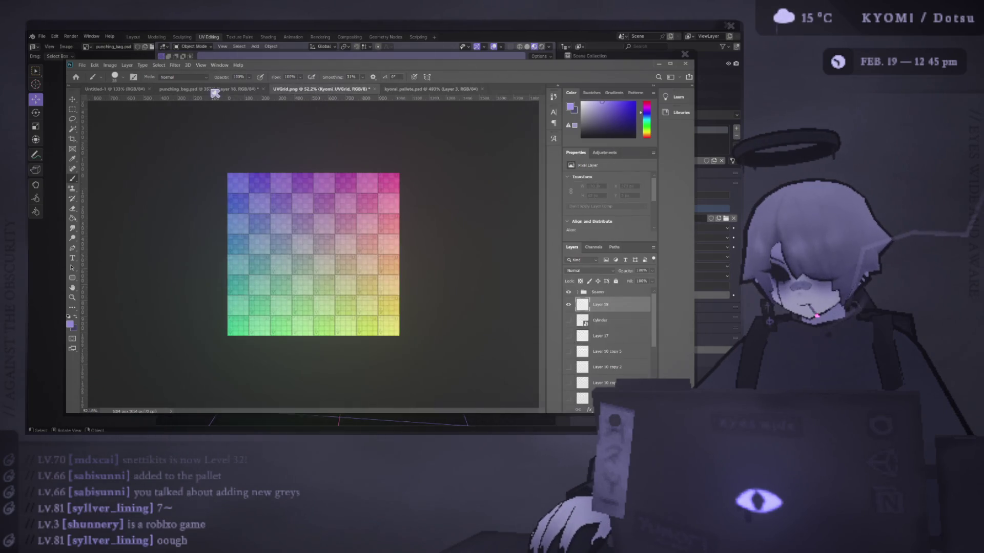
{"action": "left_click", "coordinate": [215, 90]}
{"action": "key", "text": "ctrl+shift+alt+n"}
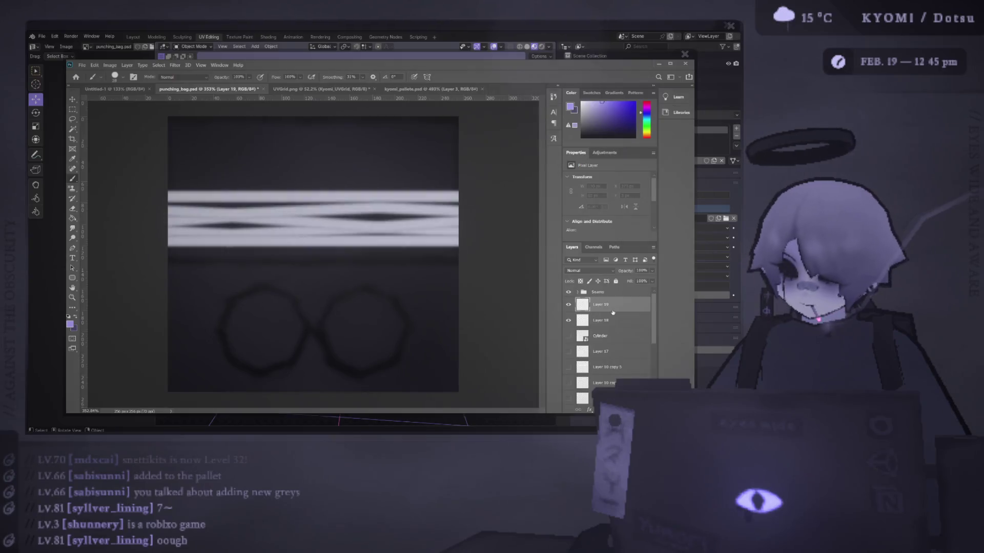
{"action": "scroll", "coordinate": [279, 109], "scroll_direction": "up", "scroll_amount": 3, "text": "alt"}
{"action": "scroll", "coordinate": [279, 109], "scroll_direction": "up", "scroll_amount": 2}
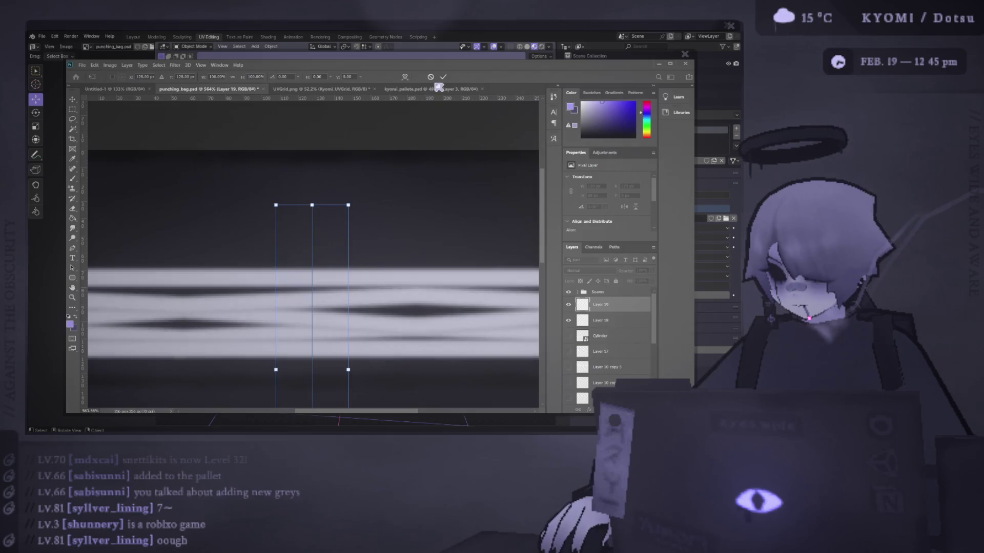
Step: Set a vertical symmetry axis and paint small mirrored purple eye dots, then save
{"action": "left_click", "coordinate": [345, 238]}
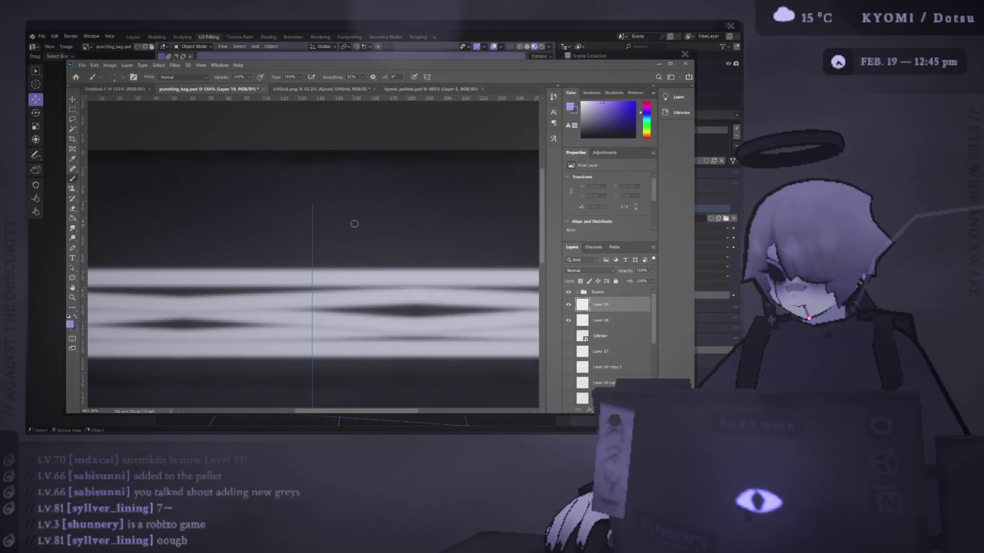
{"action": "left_click_drag", "start_coordinate": [341, 217], "coordinate": [362, 237]}
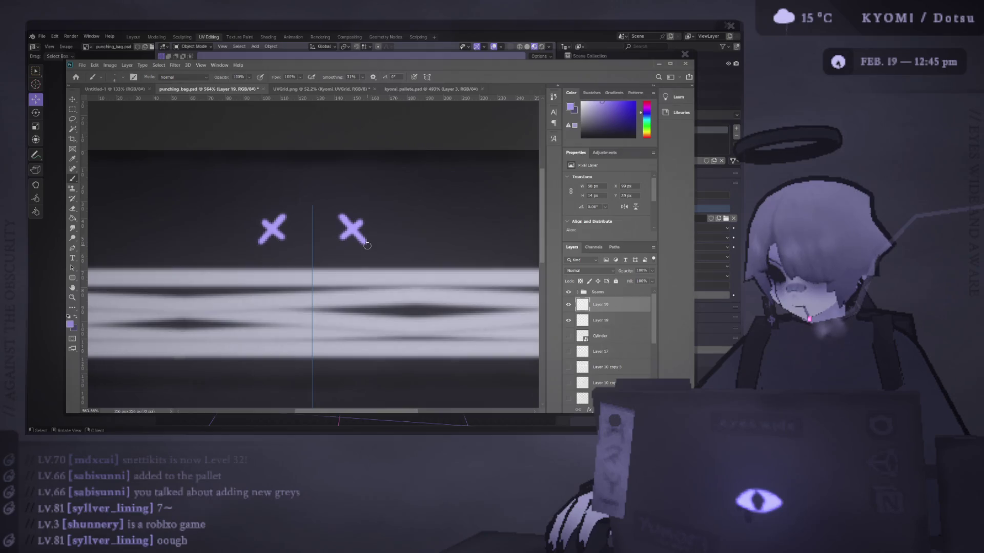
{"action": "key", "text": "ctrl+z"}
{"action": "key", "text": "ctrl+z"}
{"action": "left_click", "coordinate": [355, 228]}
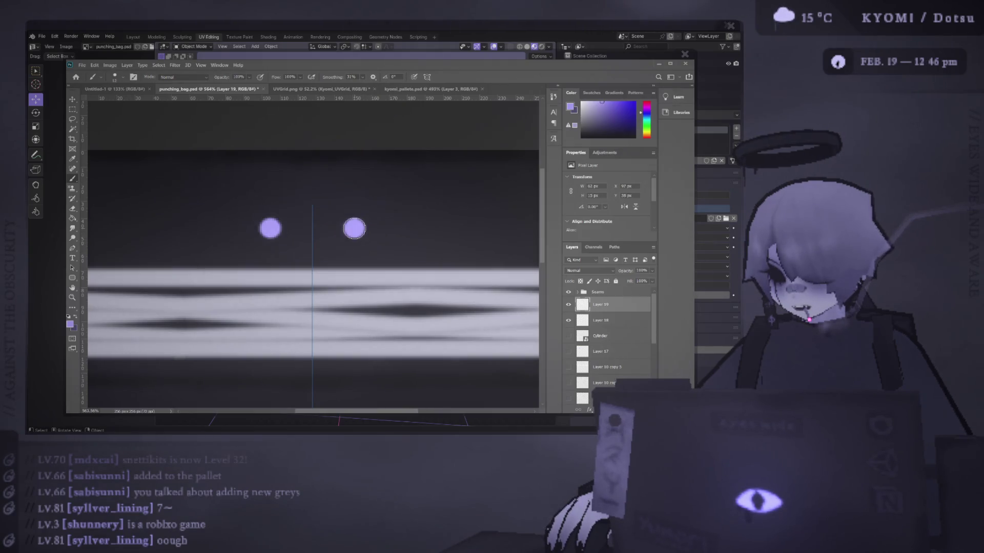
{"action": "key", "text": "ctrl+s"}
{"action": "key", "text": "alt+Tab"}
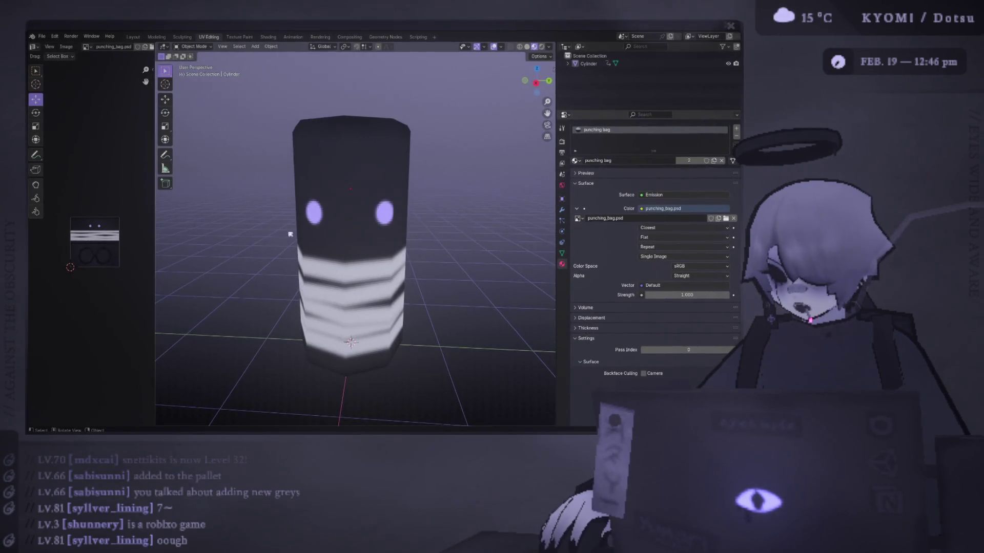
Step: Replace the eye dots with larger ones using a bigger brush, save, and preview in Blender
{"action": "key", "text": "alt+Tab"}
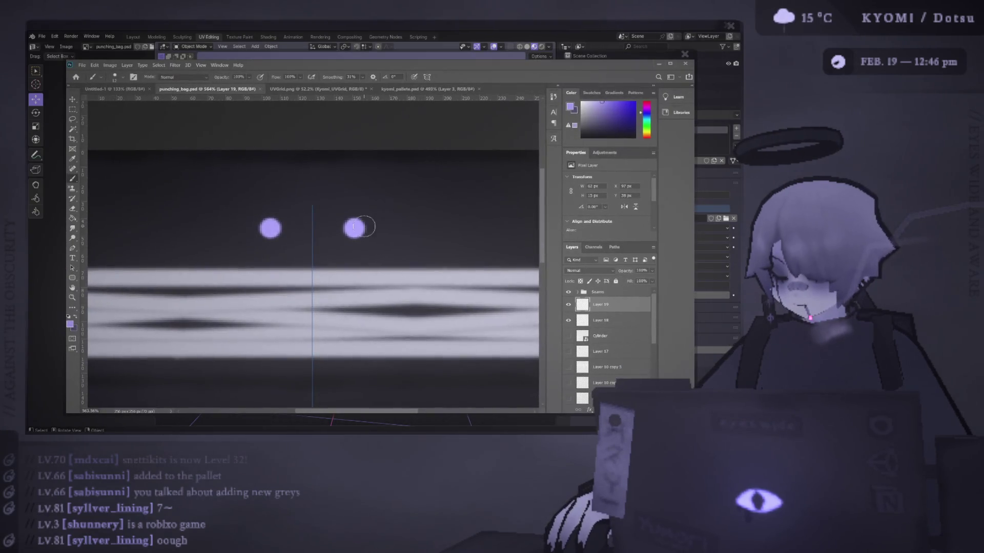
{"action": "key", "text": "ctrl+z"}
{"action": "key", "text": "bracketright"}
{"action": "key", "text": "bracketright"}
{"action": "key", "text": "bracketright"}
{"action": "left_click", "coordinate": [348, 230]}
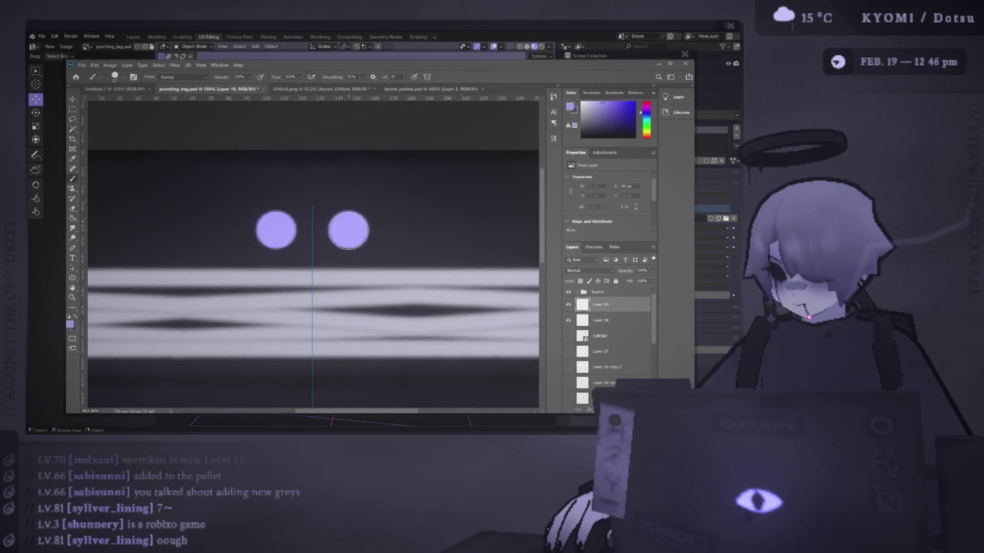
{"action": "key", "text": "ctrl+s"}
{"action": "key", "text": "alt+Tab"}
{"action": "scroll", "coordinate": [410, 228], "scroll_direction": "down", "scroll_amount": 5}
{"action": "key", "text": "alt+Tab"}
Step: Shrink the brush and try mirrored slanted purple strokes, then undo them
{"action": "scroll", "coordinate": [402, 251], "scroll_direction": "up", "scroll_amount": 4, "text": "alt"}
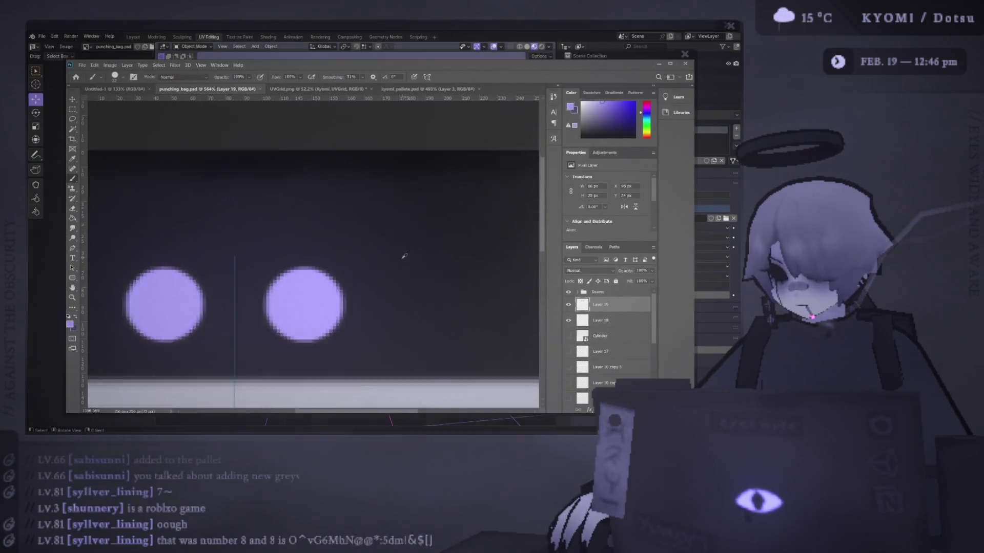
{"action": "right_click_drag", "start_coordinate": [286, 307], "coordinate": [251, 314], "text": "alt"}
{"action": "scroll", "coordinate": [251, 313], "scroll_direction": "down", "scroll_amount": 3}
{"action": "scroll", "coordinate": [248, 298], "scroll_direction": "left", "scroll_amount": 2}
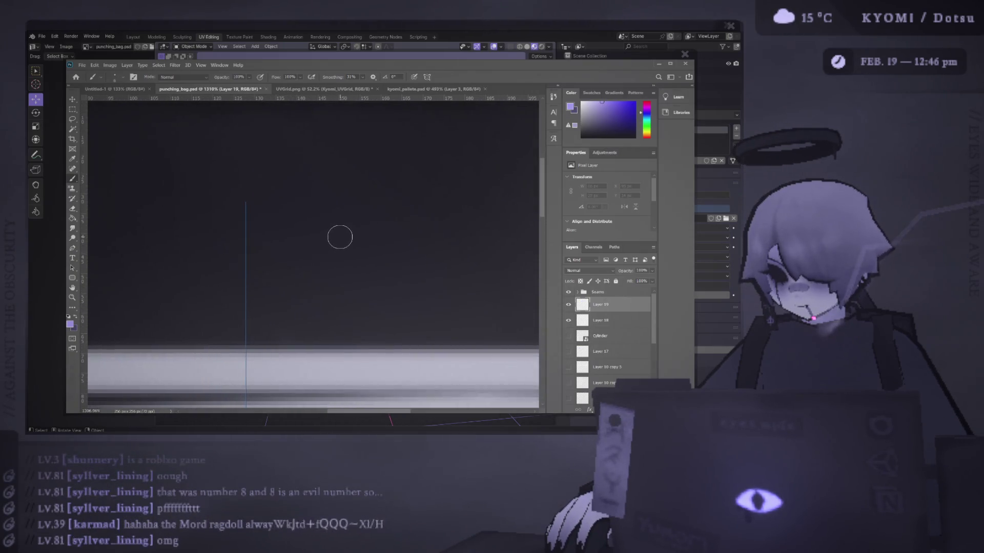
{"action": "left_click_drag", "start_coordinate": [352, 222], "coordinate": [281, 266]}
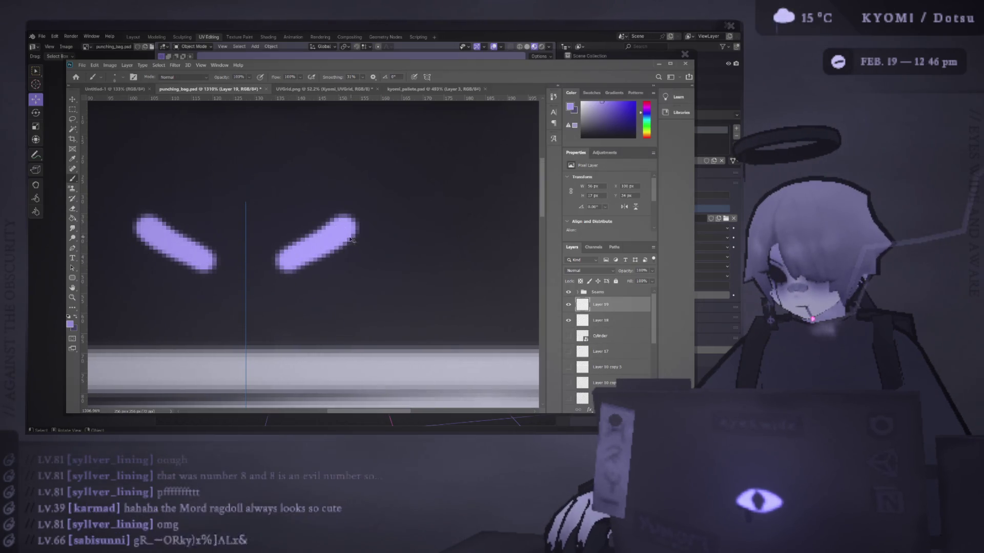
{"action": "key", "text": "ctrl+z"}
Step: Paint two crossing mirrored diagonals forming purple X eyes and view them on the cylinder
{"action": "left_click_drag", "start_coordinate": [364, 213], "coordinate": [276, 280]}
{"action": "left_click_drag", "start_coordinate": [296, 219], "coordinate": [373, 279]}
{"action": "key", "text": "ctrl+z"}
{"action": "key", "text": "ctrl+z"}
{"action": "left_click_drag", "start_coordinate": [407, 202], "coordinate": [308, 278]}
{"action": "left_click_drag", "start_coordinate": [320, 203], "coordinate": [412, 284]}
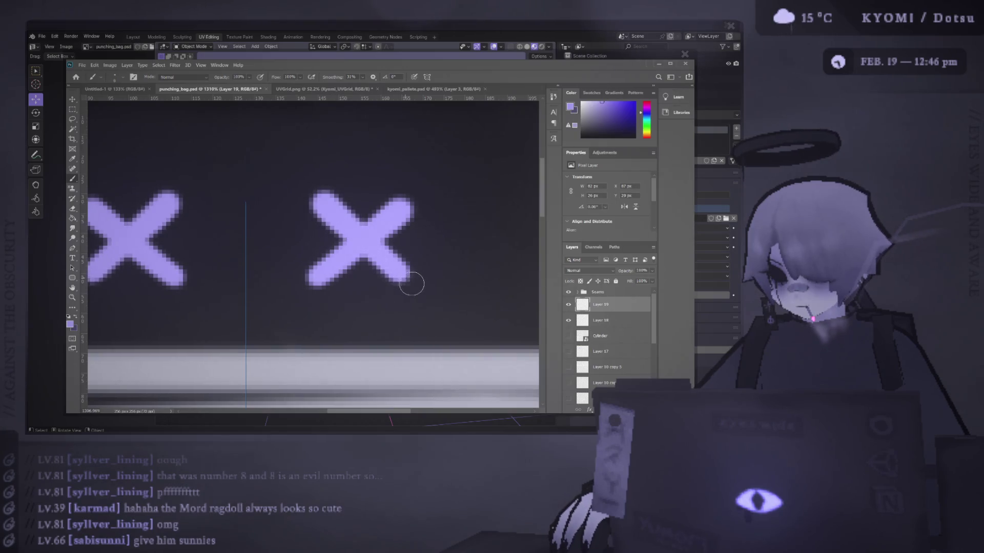
{"action": "scroll", "coordinate": [392, 280], "scroll_direction": "down", "scroll_amount": 3}
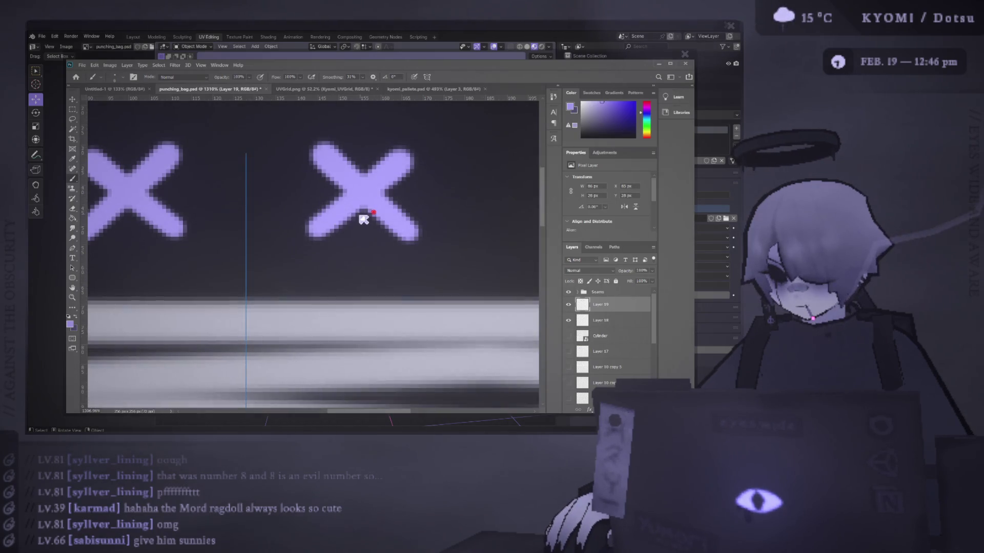
{"action": "key", "text": "alt+Tab"}
{"action": "mouse_move", "coordinate": [328, 228]}
{"action": "middle_mouse_down"}
{"action": "mouse_move", "coordinate": [284, 234]}
{"action": "mouse_move", "coordinate": [320, 233]}
{"action": "middle_mouse_up"}
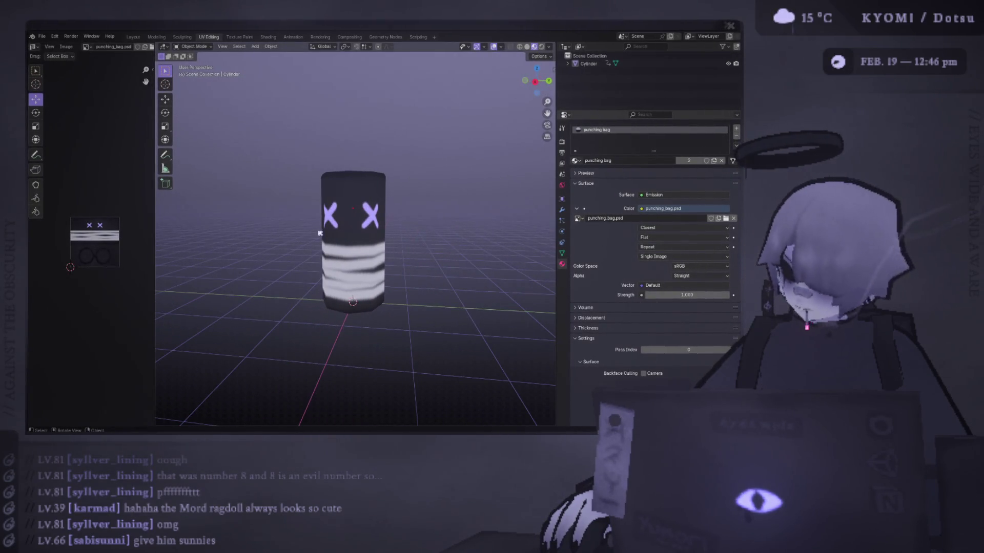
Step: Hide Layer 19's X eyes and add a new empty Layer 20 for the new eyes
{"action": "scroll", "coordinate": [319, 233], "scroll_direction": "down", "scroll_amount": 3}
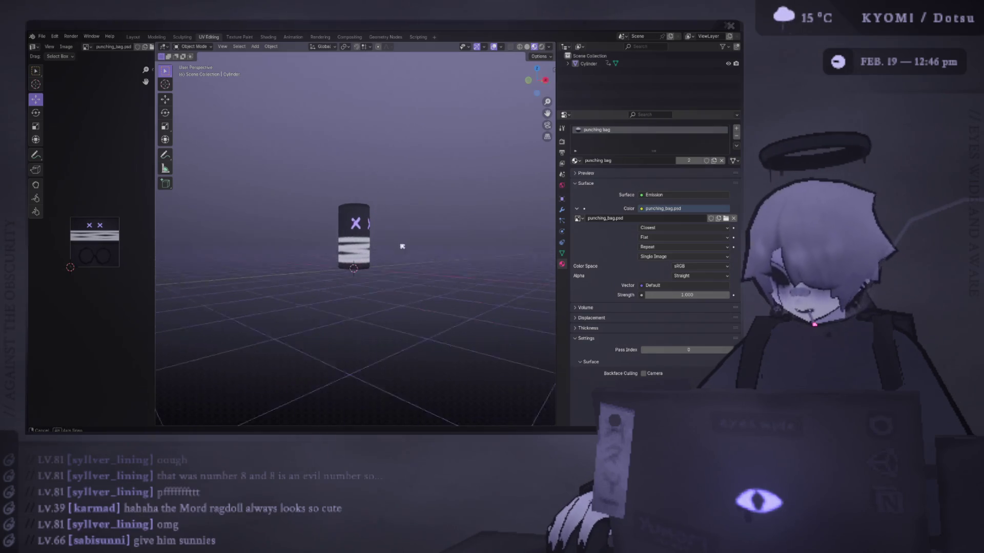
{"action": "key", "text": "alt+Tab"}
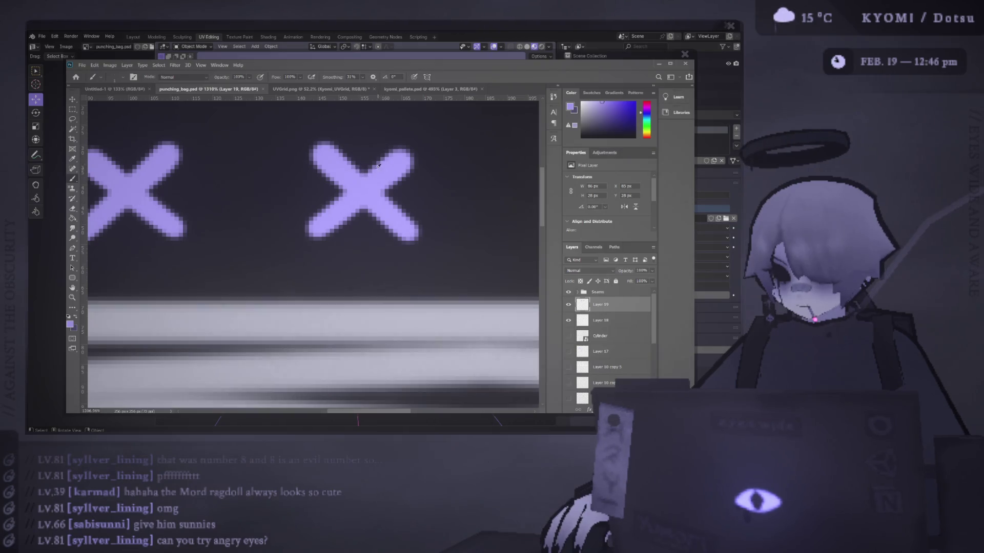
{"action": "scroll", "coordinate": [363, 184], "scroll_direction": "down", "scroll_amount": 2, "text": "alt"}
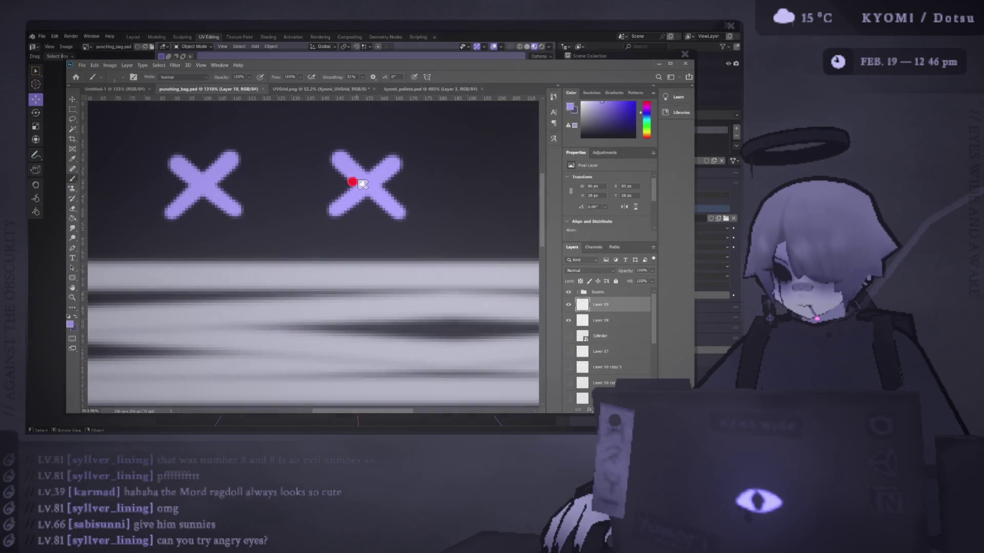
{"action": "left_click", "coordinate": [569, 309]}
{"action": "key", "text": "ctrl+shift+alt+n"}
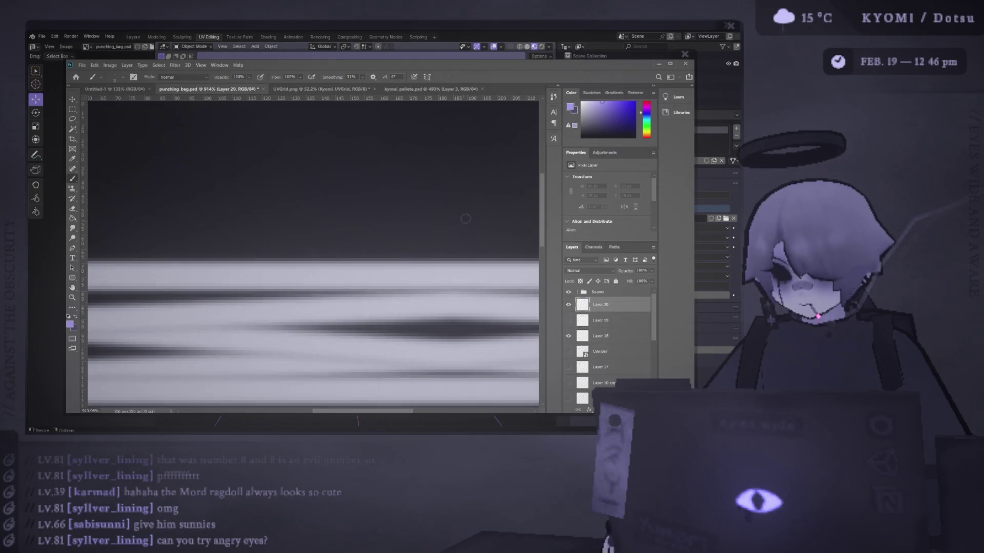
{"action": "scroll", "coordinate": [321, 199], "scroll_direction": "up", "scroll_amount": 2}
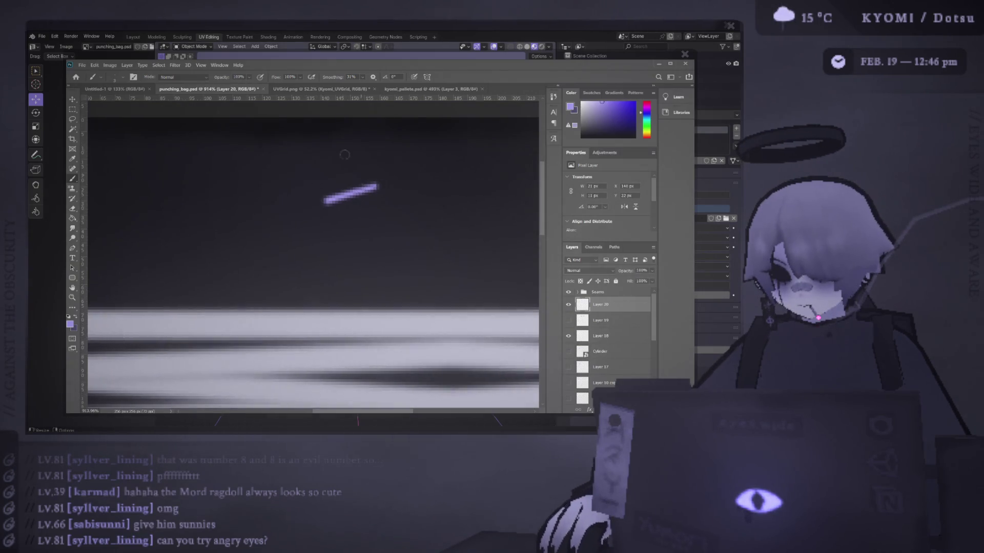
{"action": "key", "text": "ctrl+z"}
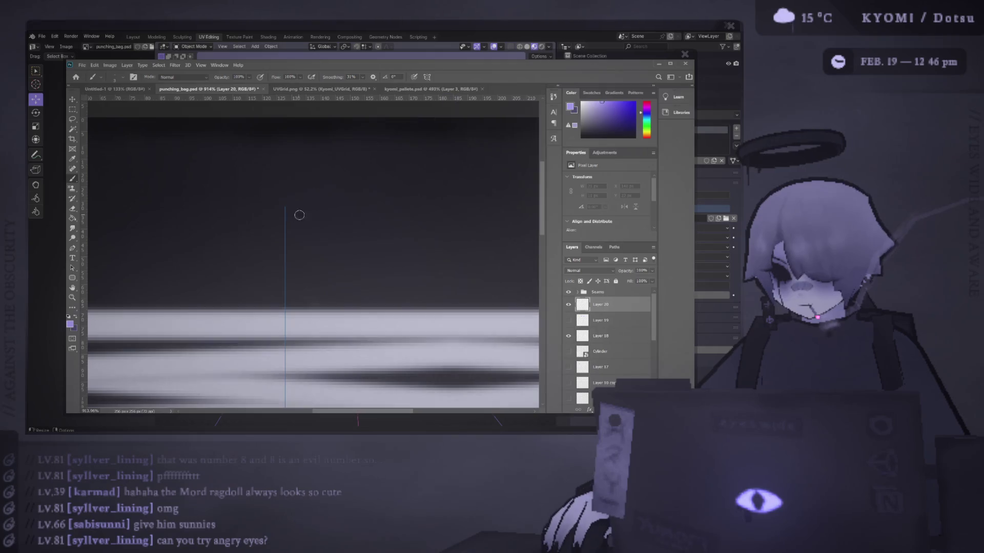
Step: Paint mirrored angry slanted eyebrows and round eyes, then reload the texture in Blender
{"action": "left_click_drag", "start_coordinate": [315, 219], "coordinate": [393, 189]}
{"action": "mouse_move", "coordinate": [339, 243]}
{"action": "left_mouse_down"}
{"action": "mouse_move", "coordinate": [364, 244]}
{"action": "mouse_move", "coordinate": [320, 251]}
{"action": "mouse_move", "coordinate": [344, 261]}
{"action": "mouse_move", "coordinate": [354, 247]}
{"action": "mouse_move", "coordinate": [365, 251]}
{"action": "left_mouse_up"}
{"action": "key", "text": "alt+Tab"}
{"action": "key", "text": "alt+r"}
{"action": "mouse_move", "coordinate": [259, 222]}
{"action": "middle_mouse_down"}
{"action": "mouse_move", "coordinate": [248, 224]}
{"action": "mouse_move", "coordinate": [254, 236]}
{"action": "mouse_move", "coordinate": [429, 220]}
{"action": "mouse_move", "coordinate": [366, 231]}
{"action": "middle_mouse_up"}
{"action": "scroll", "coordinate": [428, 220], "scroll_direction": "down", "scroll_amount": 3}
{"action": "scroll", "coordinate": [366, 231], "scroll_direction": "up", "scroll_amount": 4}
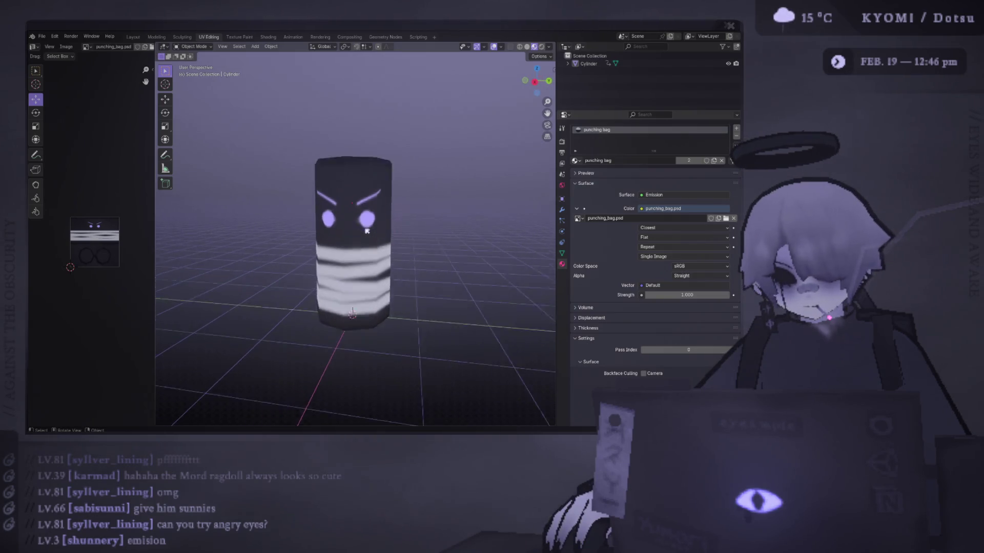
{"action": "scroll", "coordinate": [364, 234], "scroll_direction": "up", "scroll_amount": 3}
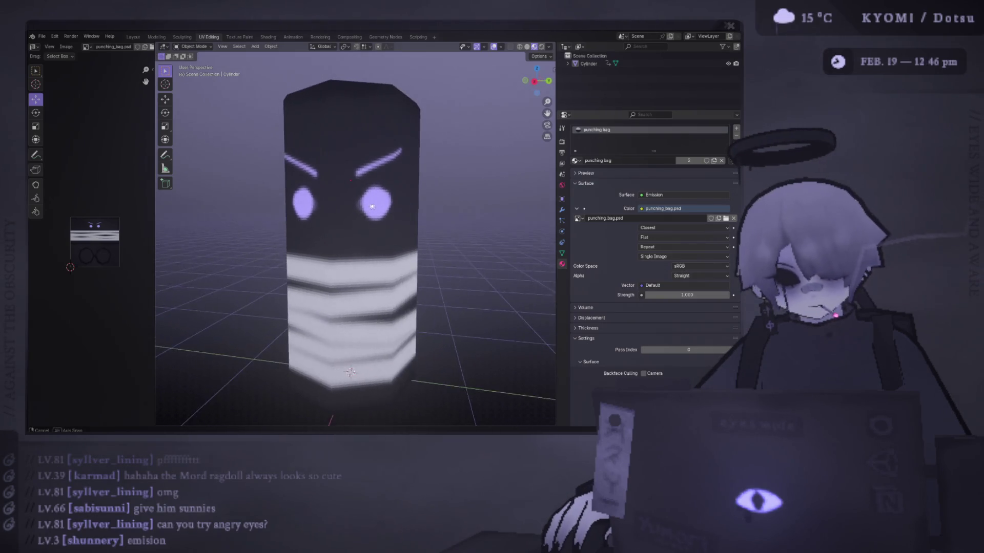
{"action": "key", "text": "alt+Tab"}
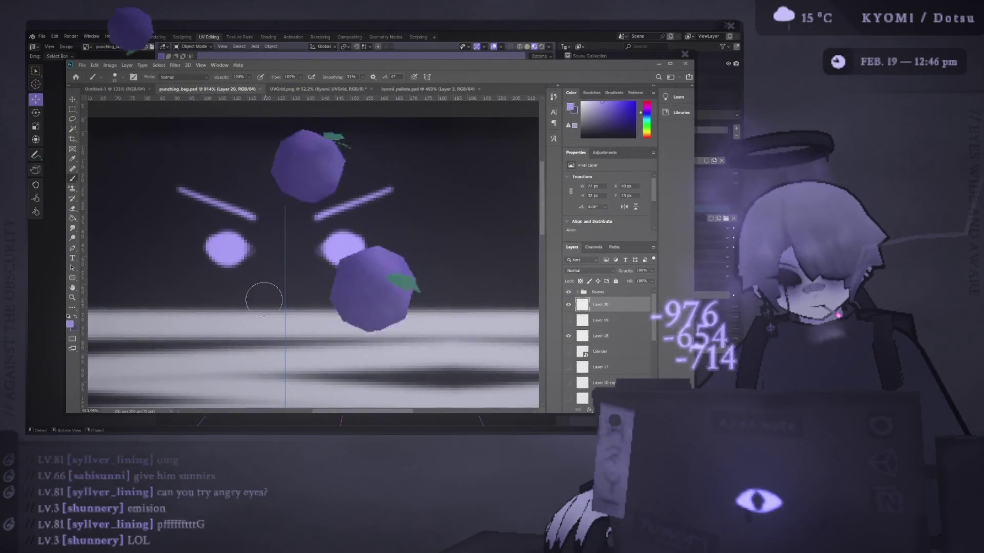
Step: Paint a small mirrored caret-shaped mouth below the eyes on Layer 20 and save
{"action": "left_click_drag", "start_coordinate": [263, 294], "coordinate": [310, 294]}
{"action": "key", "text": "ctrl+s"}
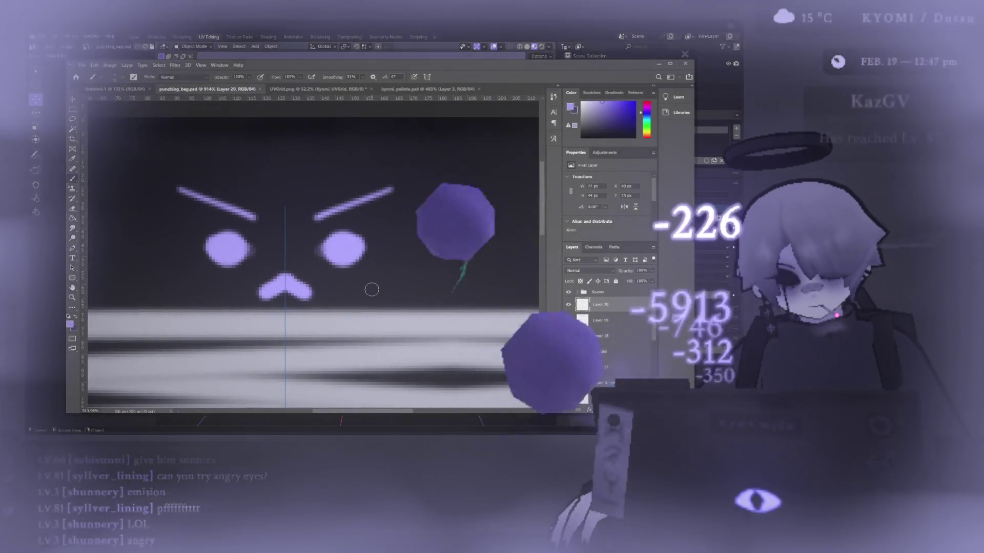
{"action": "key", "text": "alt+Tab"}
{"action": "scroll", "coordinate": [323, 237], "scroll_direction": "down", "scroll_amount": 2}
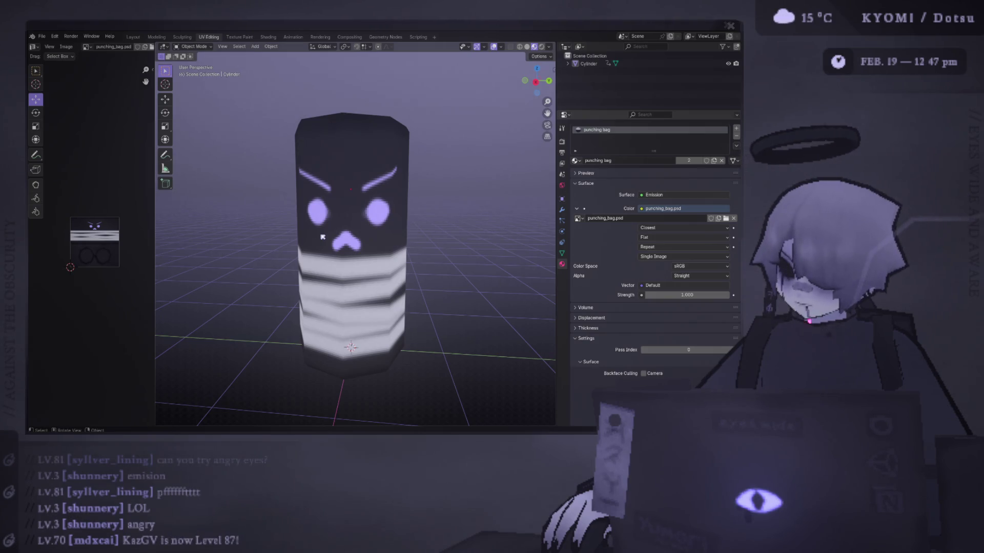
{"action": "scroll", "coordinate": [415, 231], "scroll_direction": "down", "scroll_amount": 2}
{"action": "mouse_move", "coordinate": [415, 231]}
{"action": "middle_mouse_down"}
{"action": "mouse_move", "coordinate": [381, 222]}
{"action": "mouse_move", "coordinate": [437, 213]}
{"action": "mouse_move", "coordinate": [415, 222]}
{"action": "mouse_move", "coordinate": [358, 217]}
{"action": "mouse_move", "coordinate": [379, 265]}
{"action": "mouse_move", "coordinate": [440, 251]}
{"action": "mouse_move", "coordinate": [385, 252]}
{"action": "middle_mouse_up"}
{"action": "scroll", "coordinate": [360, 220], "scroll_direction": "down", "scroll_amount": 2}
{"action": "scroll", "coordinate": [378, 265], "scroll_direction": "down", "scroll_amount": 2}
{"action": "scroll", "coordinate": [379, 264], "scroll_direction": "up", "scroll_amount": 4}
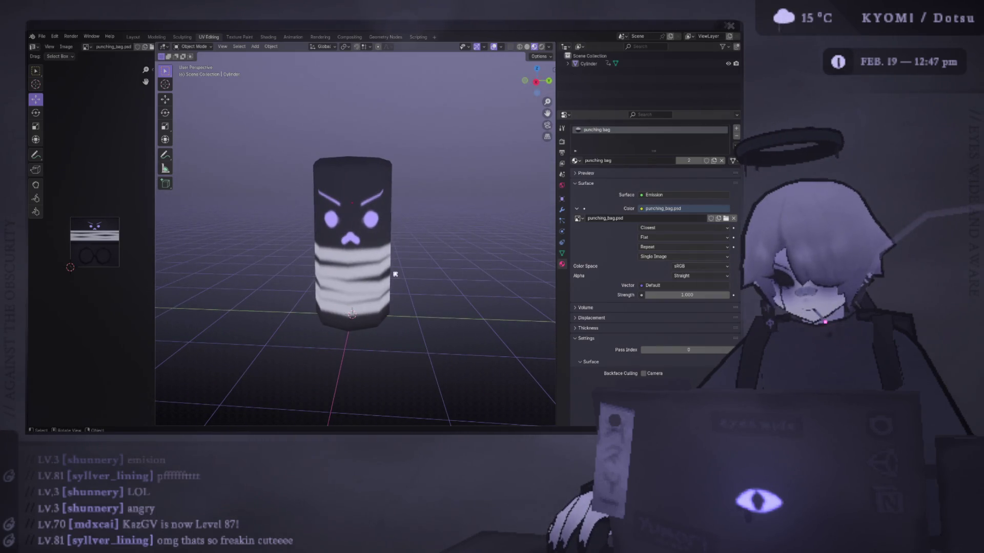
{"action": "key", "text": "alt+Tab"}
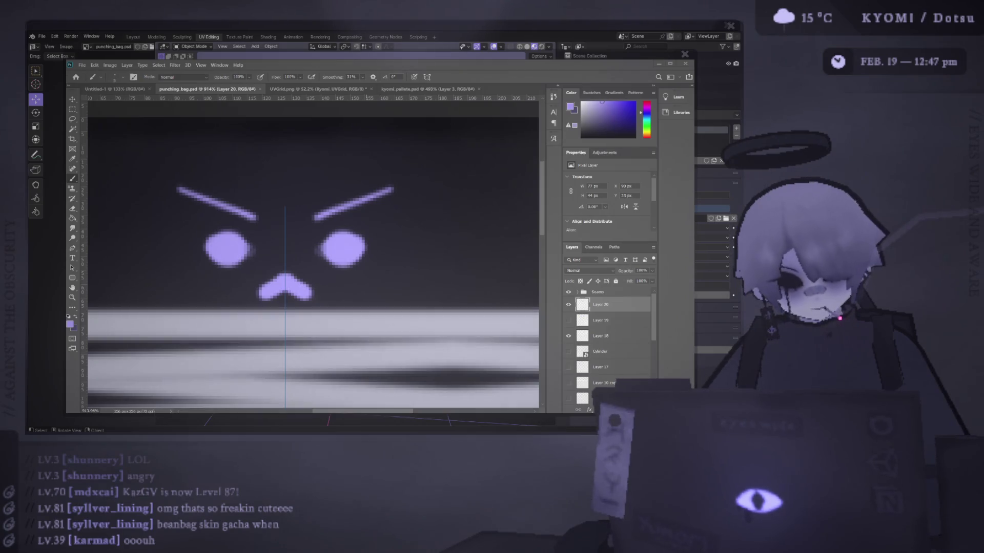
{"action": "key", "text": "alt+Tab"}
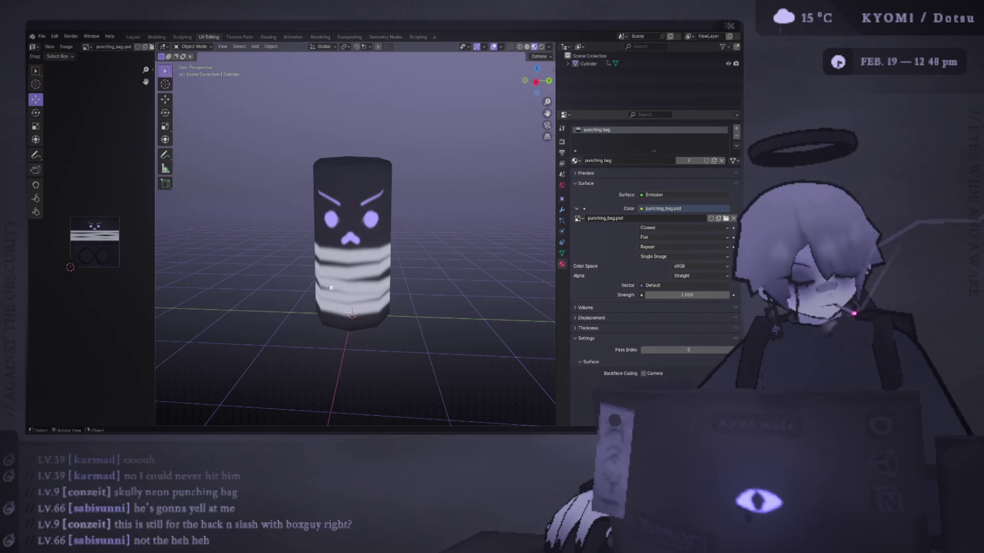
{"action": "key", "text": "alt+Tab"}
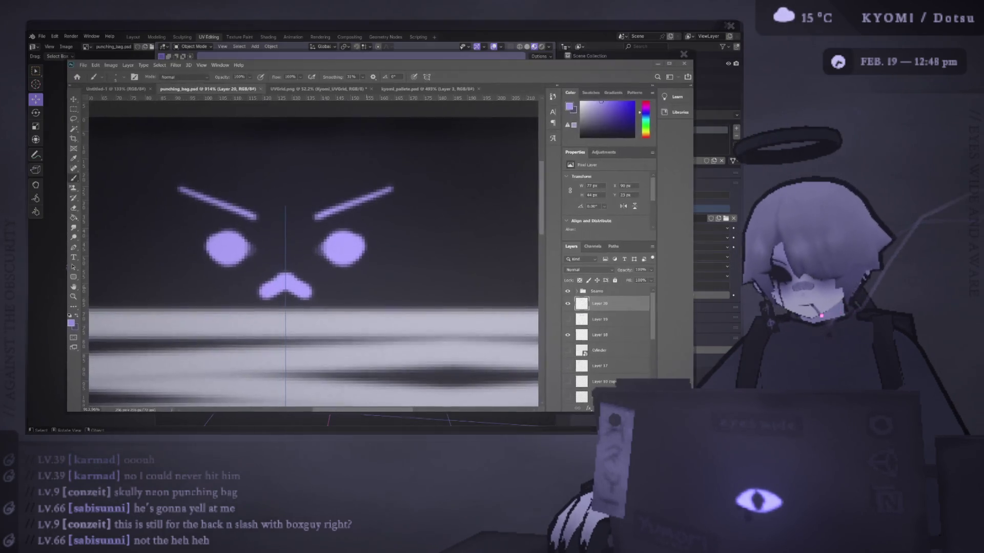
Step: Erase both angry eyebrows with the eraser at full strength and check the face in Blender
{"action": "key", "text": "alt+Tab"}
{"action": "key", "text": "alt+Tab"}
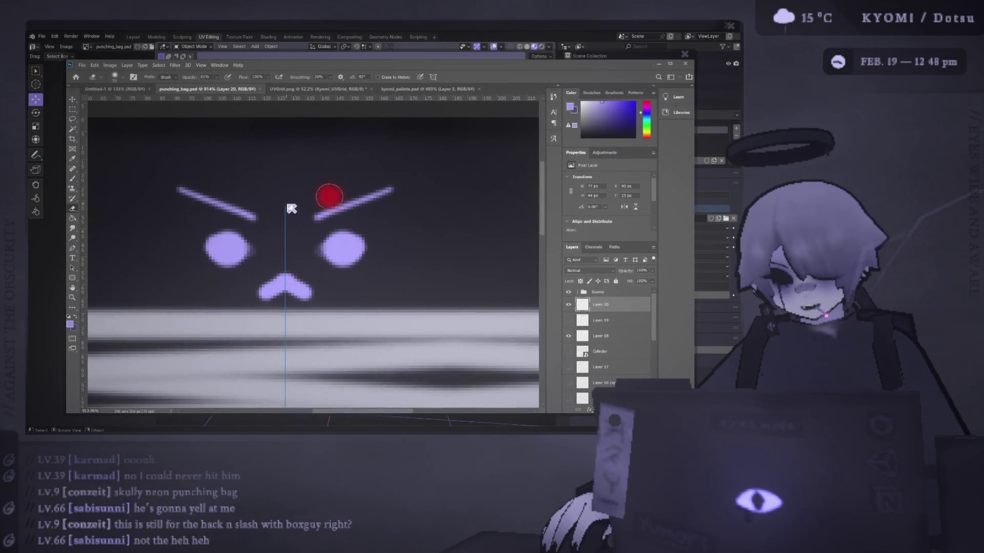
{"action": "left_click_drag", "start_coordinate": [330, 193], "coordinate": [422, 172]}
{"action": "left_click_drag", "start_coordinate": [197, 78], "coordinate": [220, 78]}
{"action": "mouse_move", "coordinate": [184, 189]}
{"action": "left_mouse_down"}
{"action": "mouse_move", "coordinate": [307, 208]}
{"action": "mouse_move", "coordinate": [439, 182]}
{"action": "left_mouse_up"}
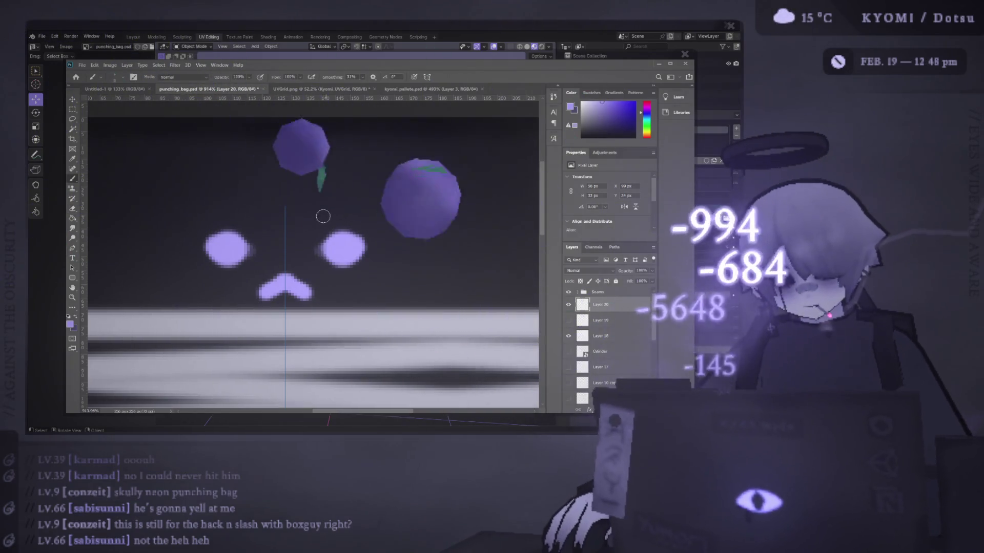
{"action": "key", "text": "alt+Tab"}
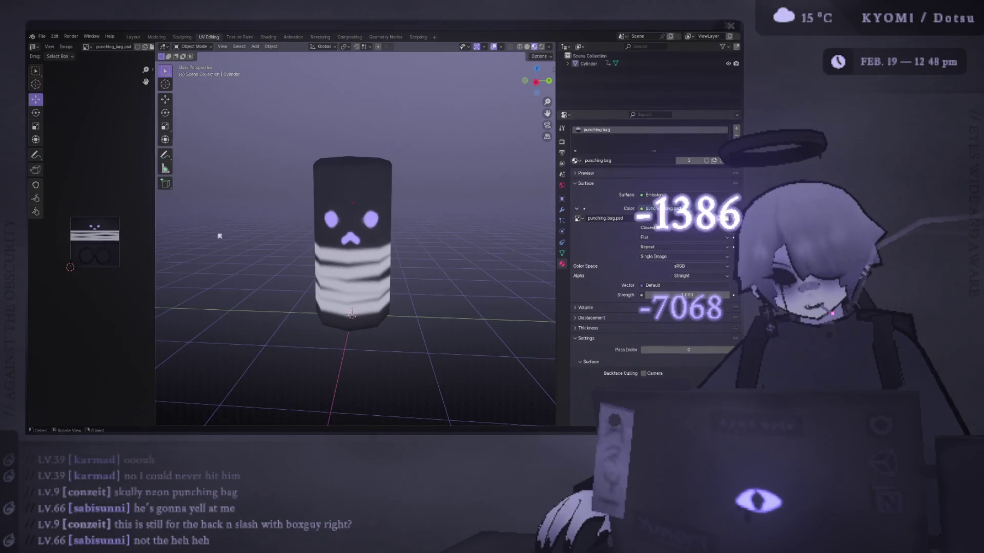
{"action": "scroll", "coordinate": [233, 233], "scroll_direction": "up", "scroll_amount": 2}
{"action": "scroll", "coordinate": [233, 233], "scroll_direction": "up", "scroll_amount": 2}
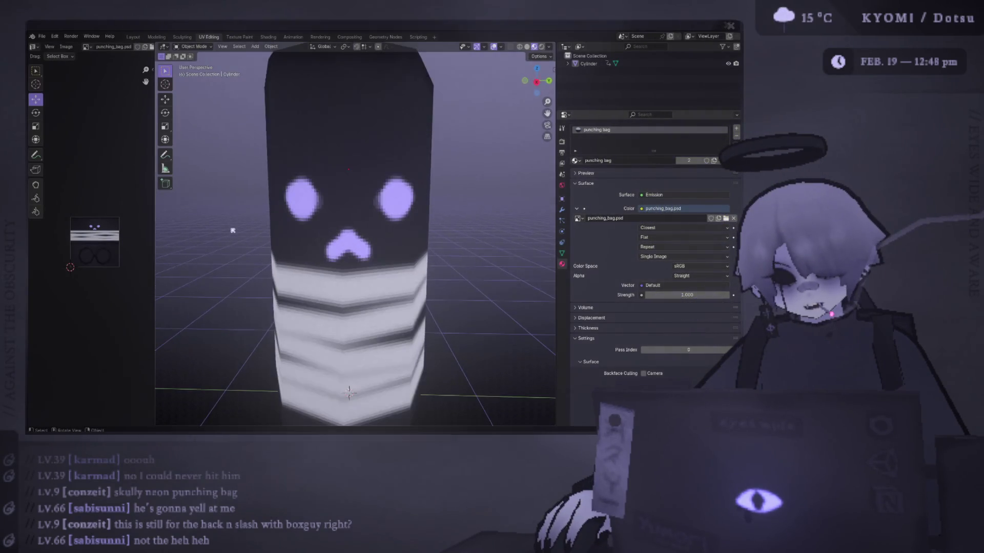
{"action": "middle_click_drag", "start_coordinate": [236, 233], "coordinate": [250, 234]}
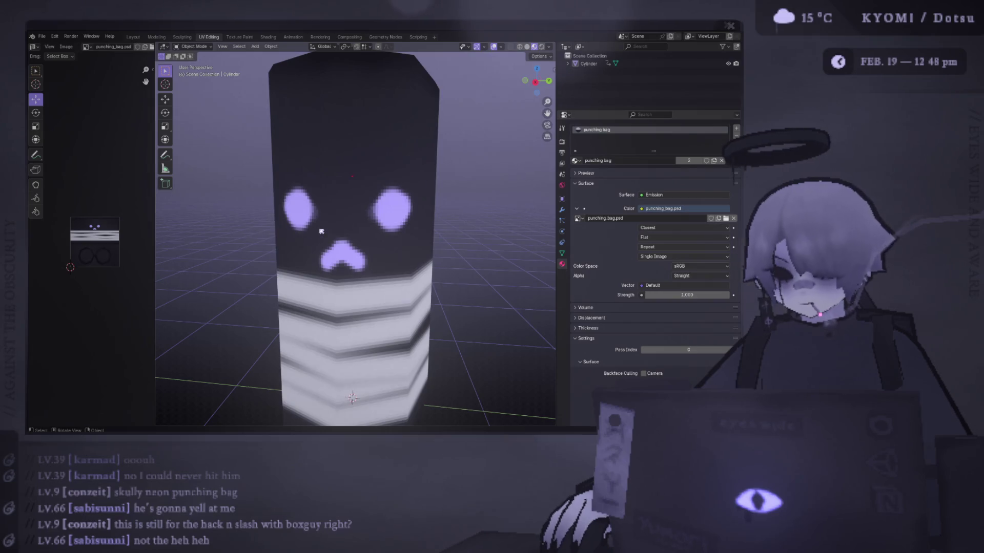
{"action": "key", "text": "alt+Tab"}
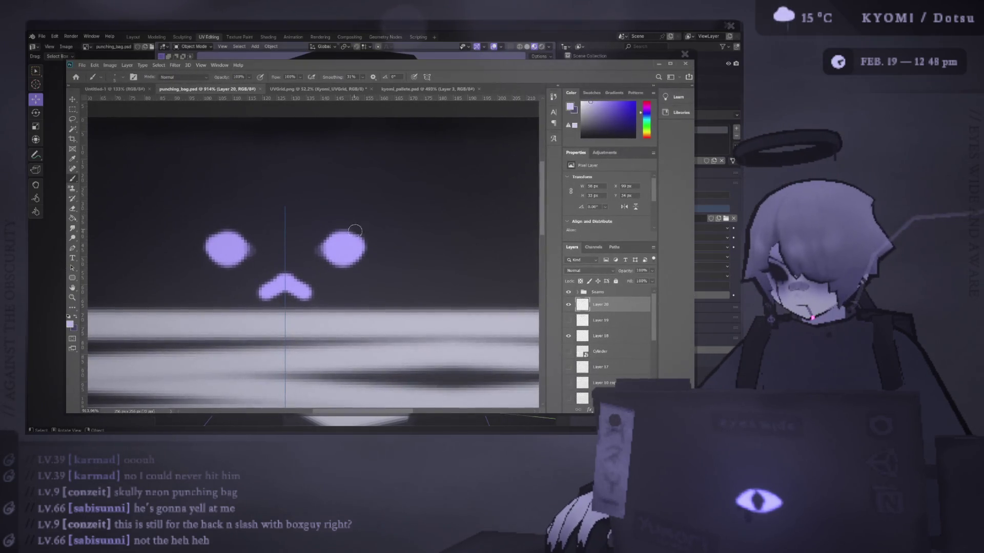
Step: Add two mirrored highlight dots to the eyes, save, and view them on the cylinder
{"action": "left_click", "coordinate": [348, 241]}
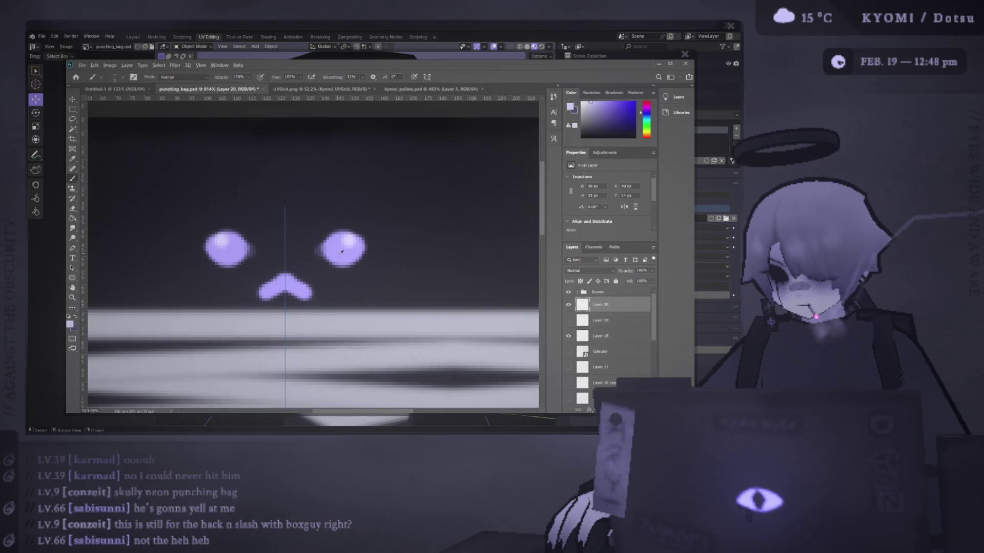
{"action": "left_click", "coordinate": [336, 260]}
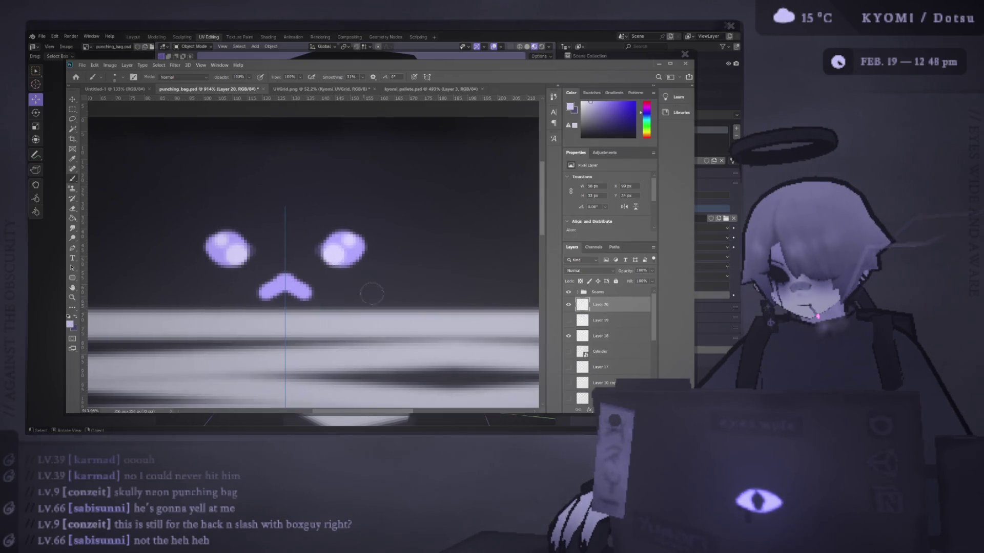
{"action": "key", "text": "ctrl+s"}
{"action": "key", "text": "alt+Tab"}
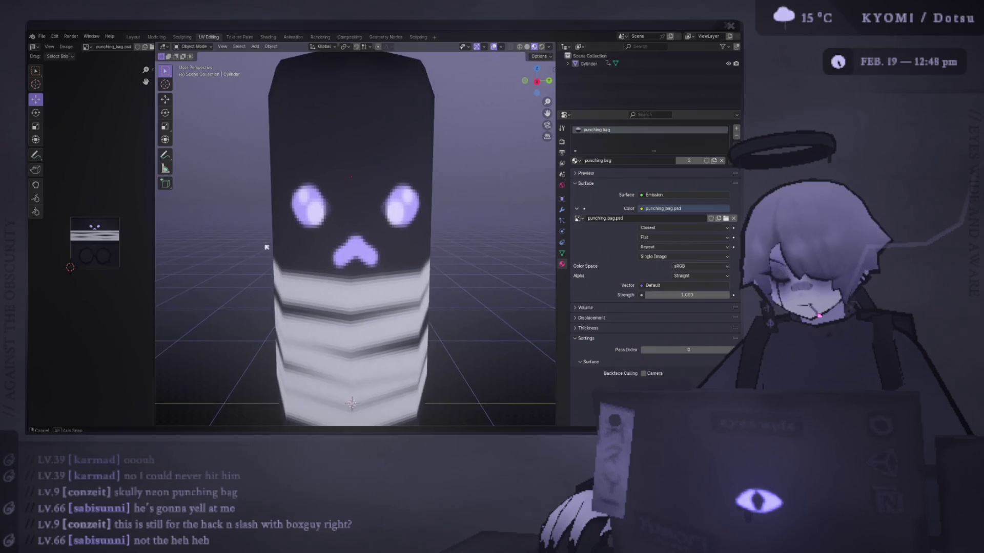
{"action": "middle_click_drag", "start_coordinate": [267, 248], "coordinate": [259, 245]}
{"action": "scroll", "coordinate": [256, 244], "scroll_direction": "down", "scroll_amount": 3}
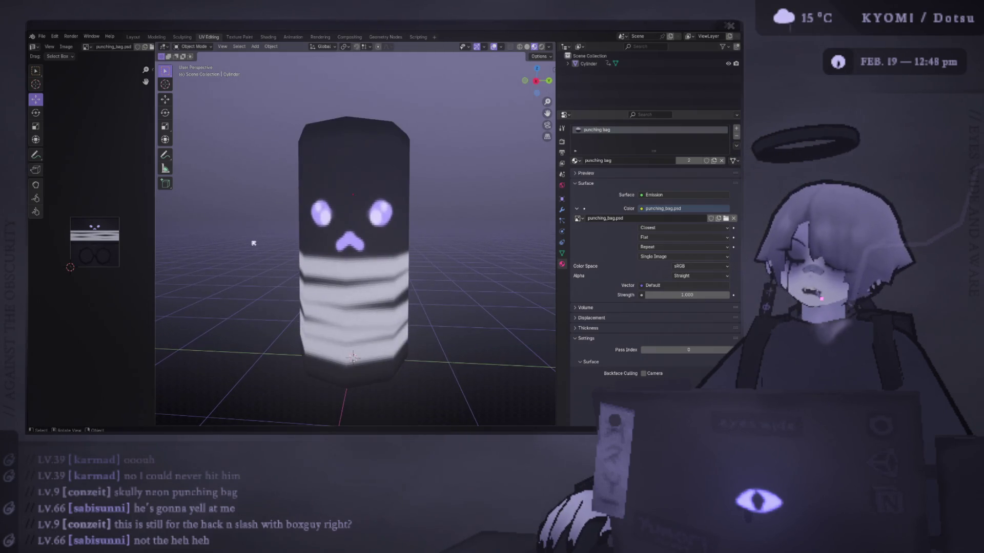
{"action": "scroll", "coordinate": [253, 244], "scroll_direction": "up", "scroll_amount": 3}
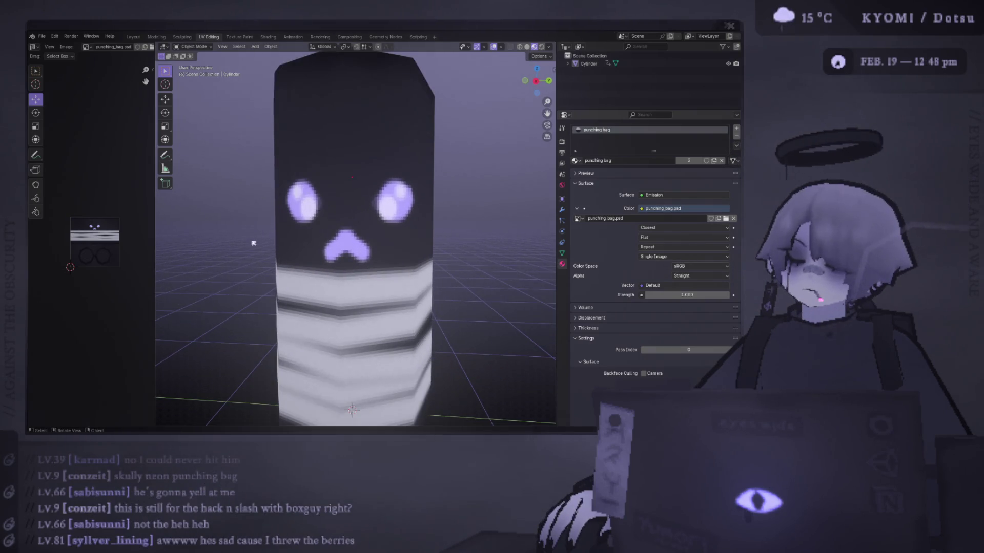
{"action": "key", "text": "alt+Tab"}
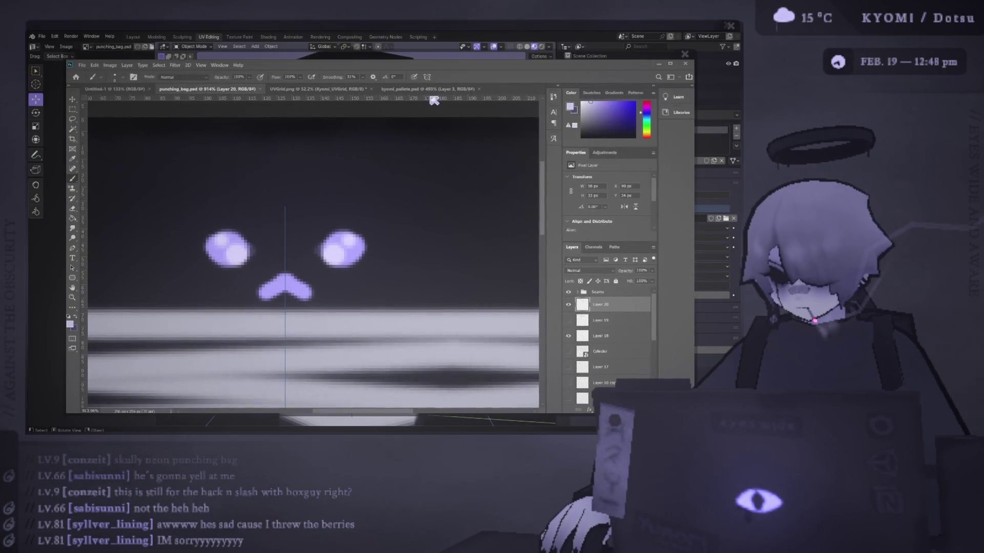
Step: Repaint light highlight dabs on both eyes, add a tear drip under the left eye, and save
{"action": "key", "text": "ctrl+z"}
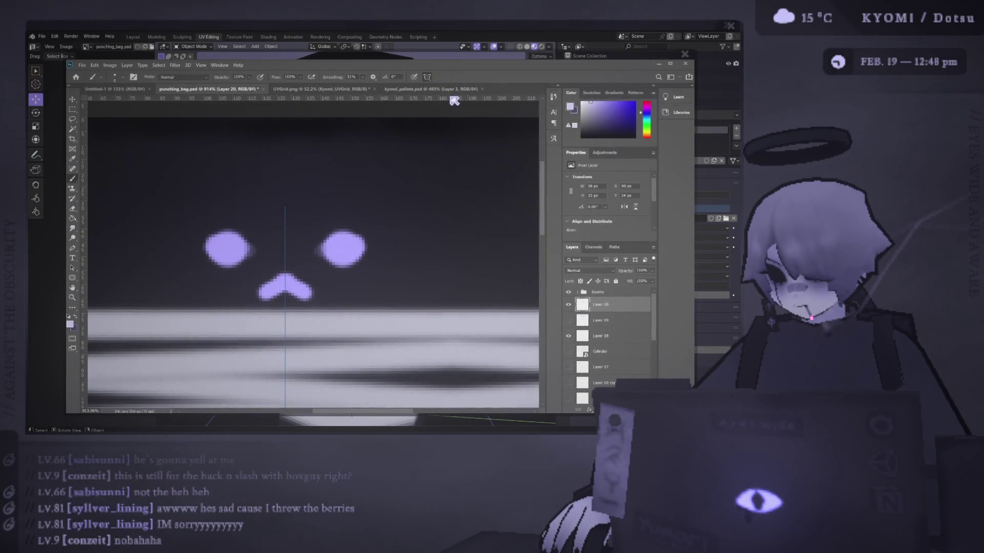
{"action": "left_click", "coordinate": [354, 244]}
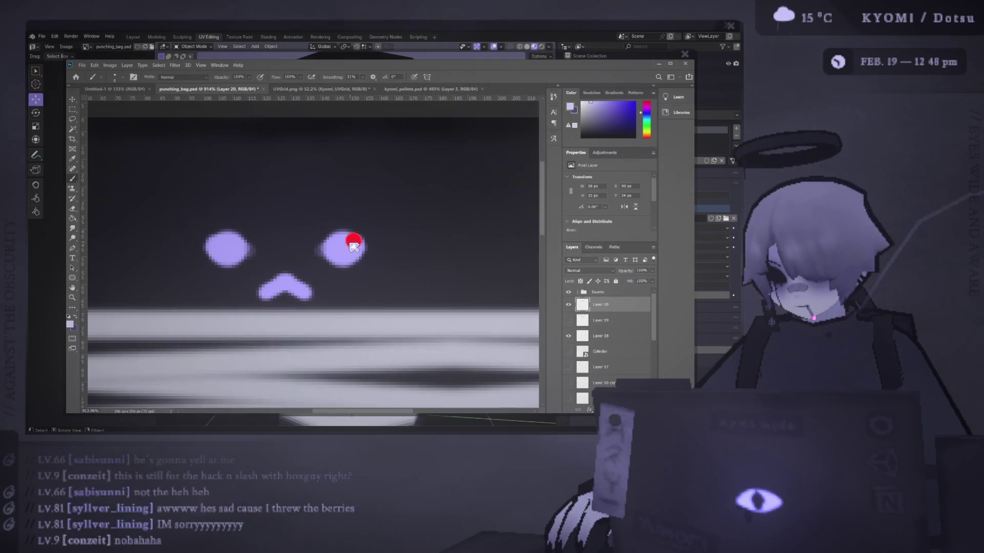
{"action": "left_click", "coordinate": [351, 238]}
{"action": "left_click", "coordinate": [334, 253]}
{"action": "left_click", "coordinate": [233, 240]}
{"action": "left_click", "coordinate": [234, 241]}
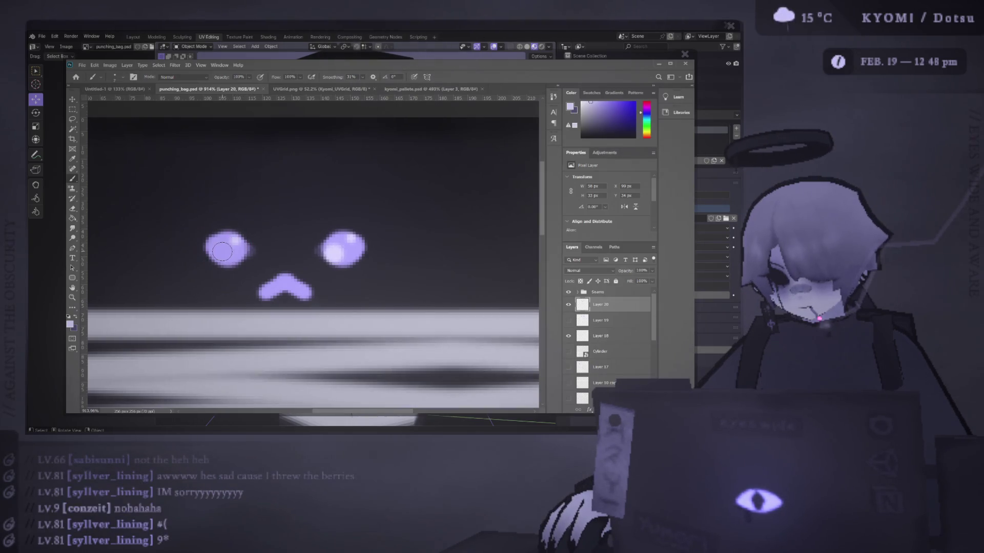
{"action": "left_click", "coordinate": [219, 252]}
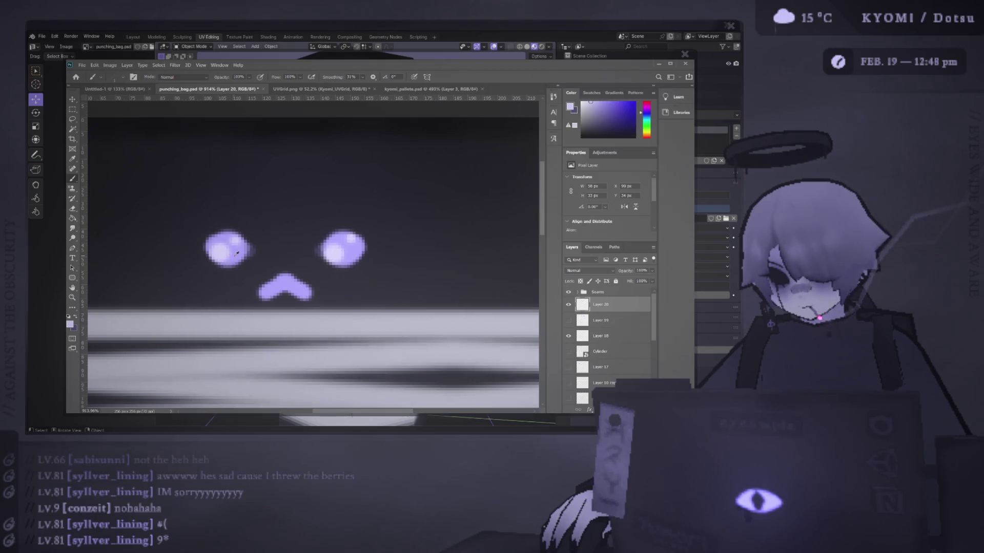
{"action": "left_click", "coordinate": [237, 257]}
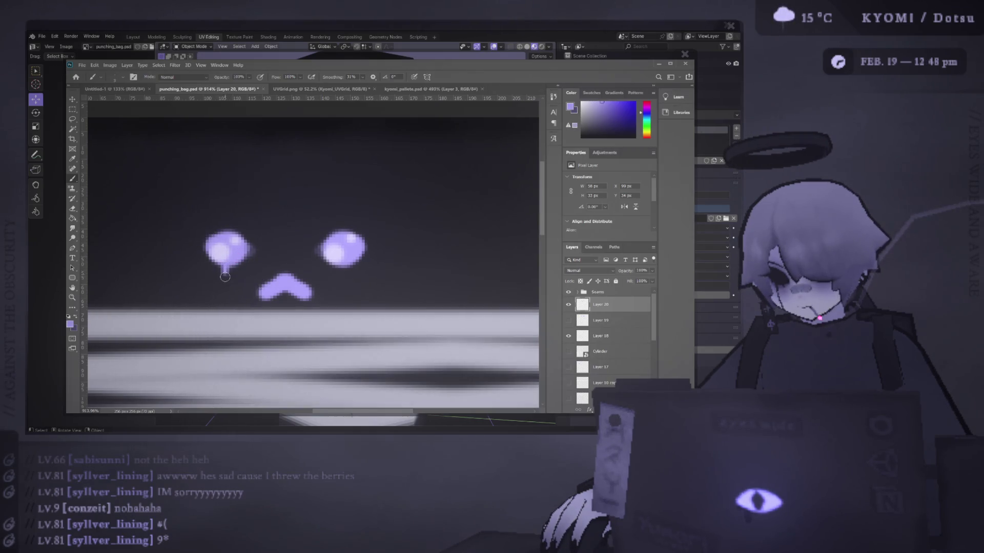
{"action": "left_click", "coordinate": [223, 273]}
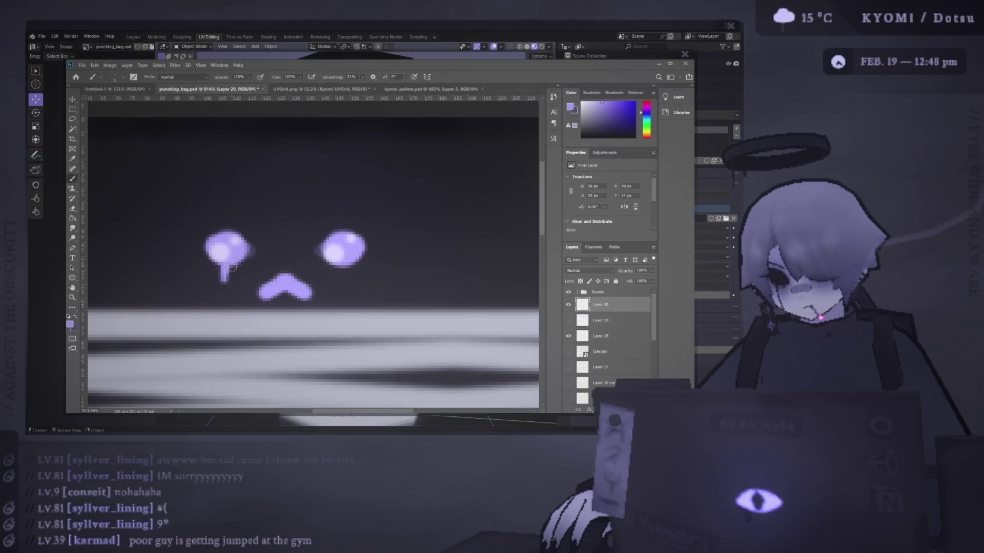
{"action": "key", "text": "ctrl+s"}
{"action": "key", "text": "alt+Tab"}
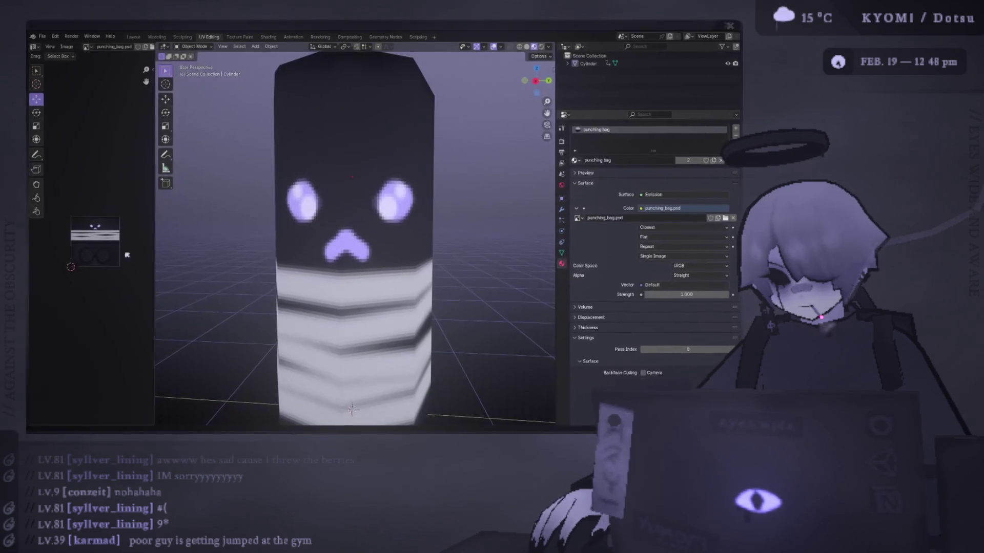
{"action": "middle_click_drag", "start_coordinate": [286, 272], "coordinate": [299, 273]}
{"action": "scroll", "coordinate": [299, 272], "scroll_direction": "up", "scroll_amount": 2}
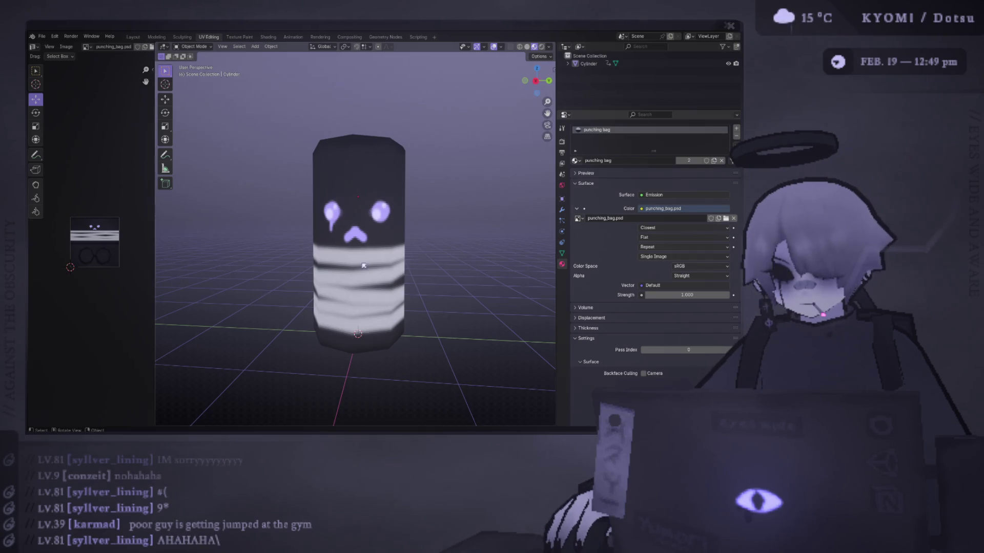
{"action": "scroll", "coordinate": [263, 291], "scroll_direction": "down", "scroll_amount": 5}
{"action": "mouse_move", "coordinate": [334, 297]}
{"action": "middle_mouse_down"}
{"action": "mouse_move", "coordinate": [375, 298]}
{"action": "mouse_move", "coordinate": [340, 287]}
{"action": "mouse_move", "coordinate": [351, 306]}
{"action": "middle_mouse_up"}
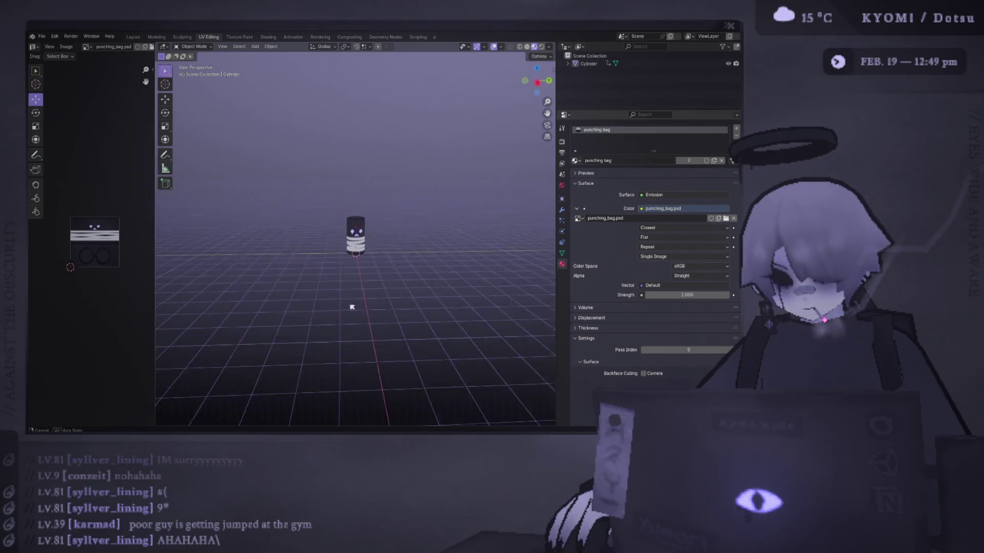
{"action": "scroll", "coordinate": [333, 255], "scroll_direction": "up", "scroll_amount": 5}
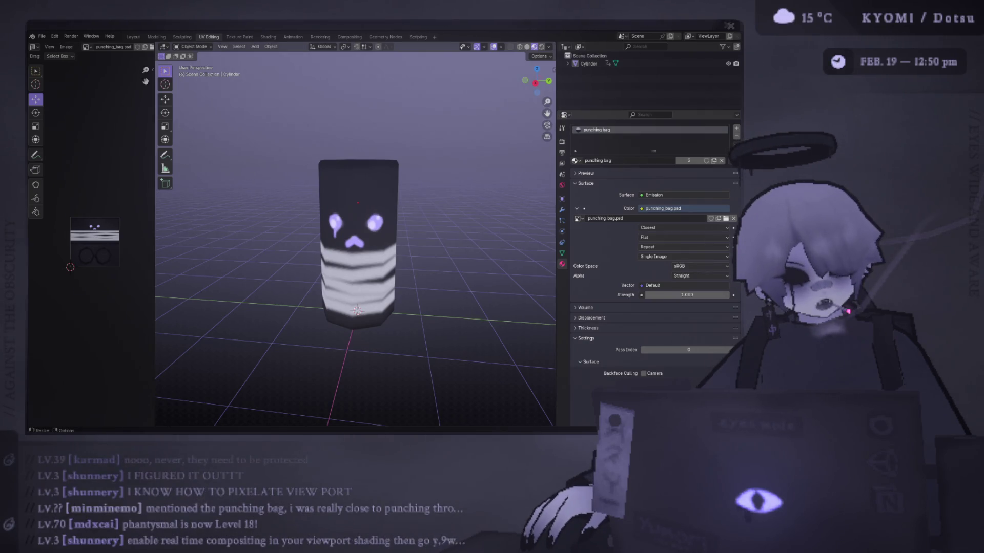
{"action": "key", "text": "alt+Tab"}
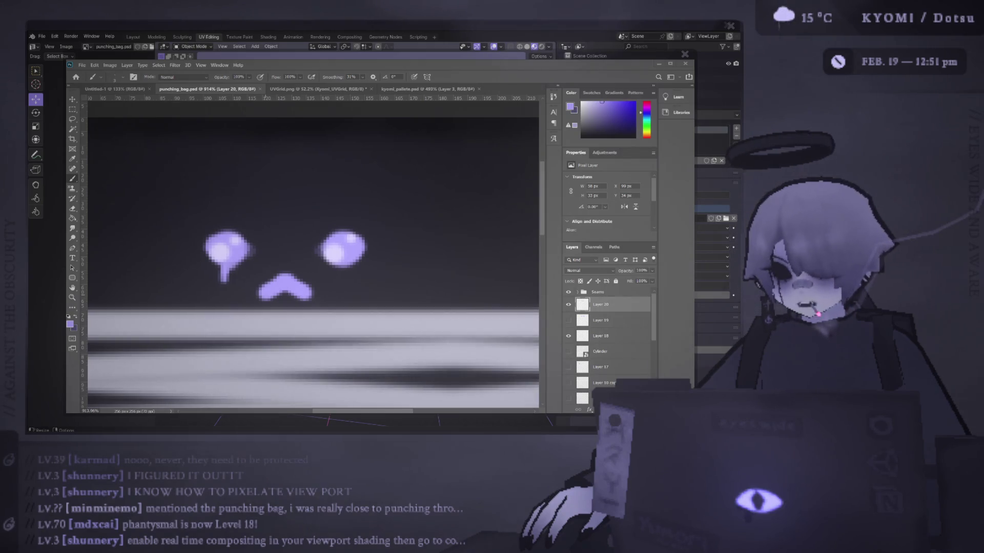
Step: Orbit around the textured bag in Blender from another angle, then return to punching_bag.psd
{"action": "key", "text": "alt+Tab"}
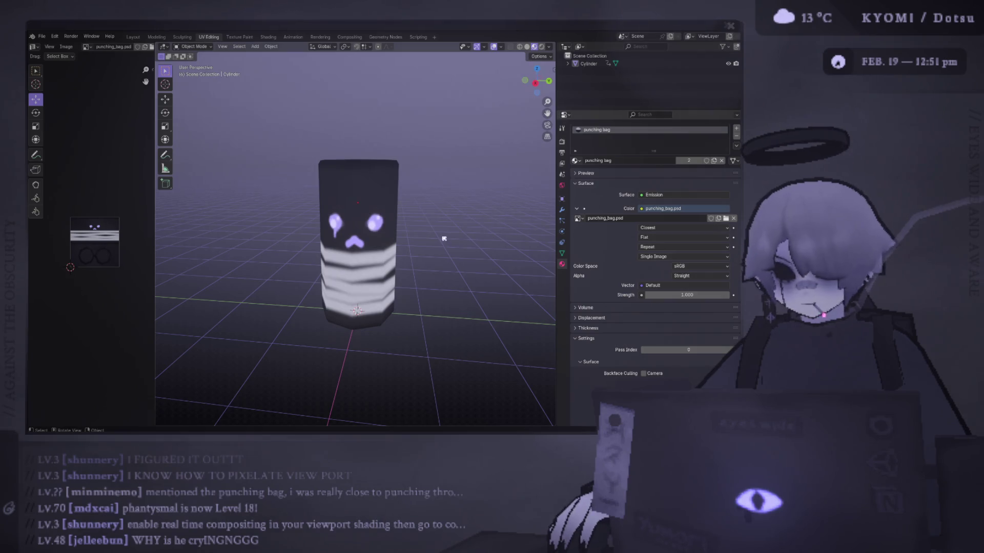
{"action": "scroll", "coordinate": [444, 236], "scroll_direction": "up", "scroll_amount": 3}
{"action": "mouse_move", "coordinate": [439, 229]}
{"action": "middle_mouse_down"}
{"action": "mouse_move", "coordinate": [451, 199]}
{"action": "mouse_move", "coordinate": [456, 216]}
{"action": "mouse_move", "coordinate": [402, 206]}
{"action": "middle_mouse_up"}
{"action": "scroll", "coordinate": [439, 190], "scroll_direction": "down", "scroll_amount": 5}
{"action": "scroll", "coordinate": [417, 205], "scroll_direction": "up", "scroll_amount": 3}
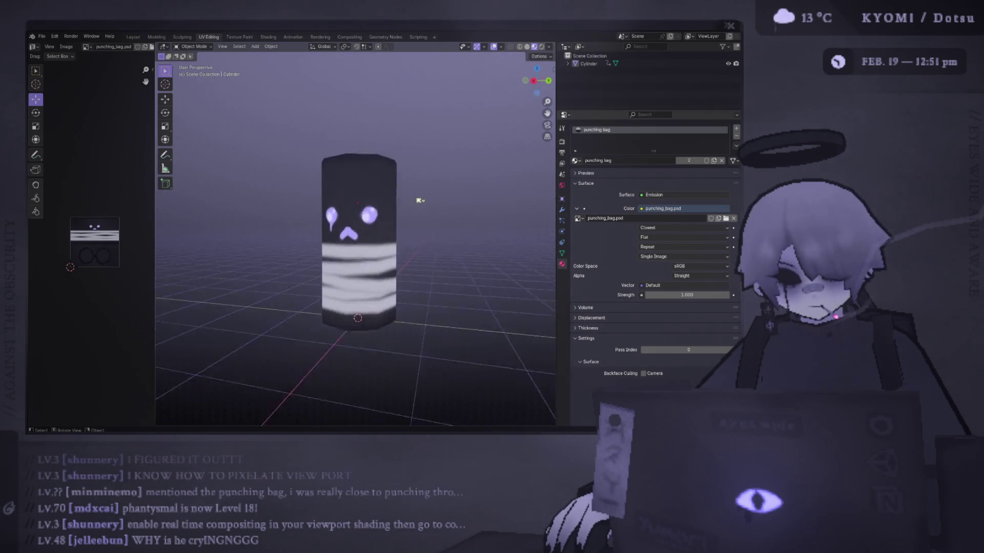
{"action": "key", "text": "alt+Tab"}
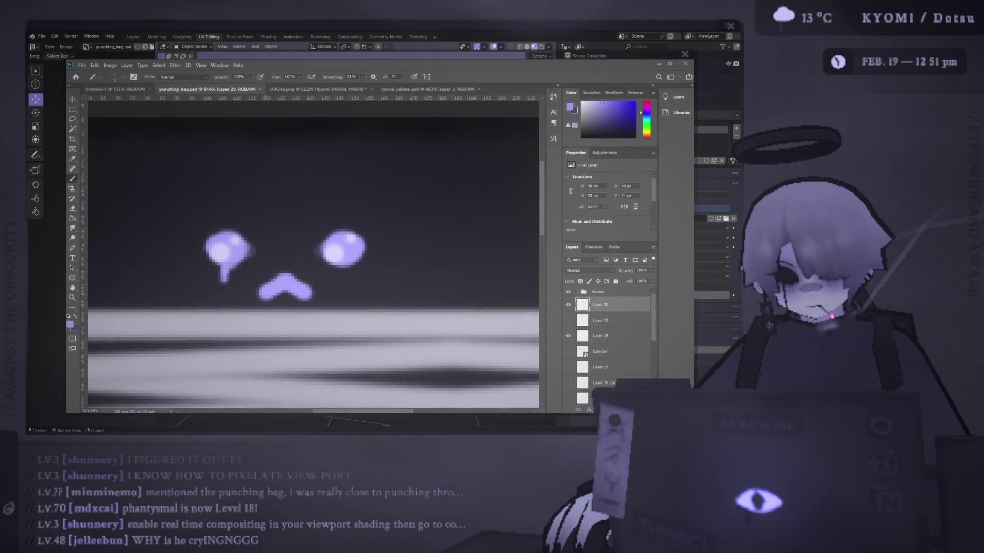
{"action": "key", "text": "alt+Tab"}
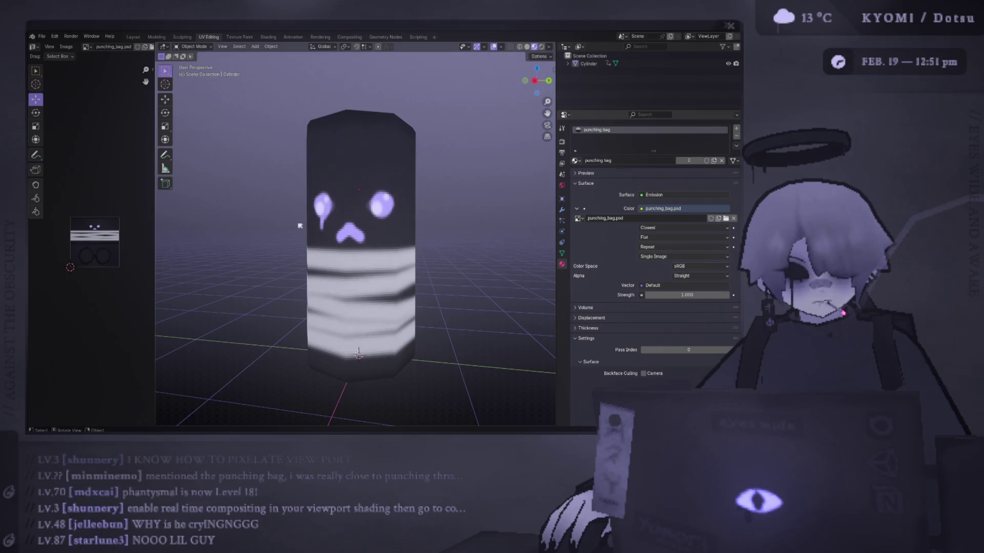
{"action": "key", "text": "alt+Tab"}
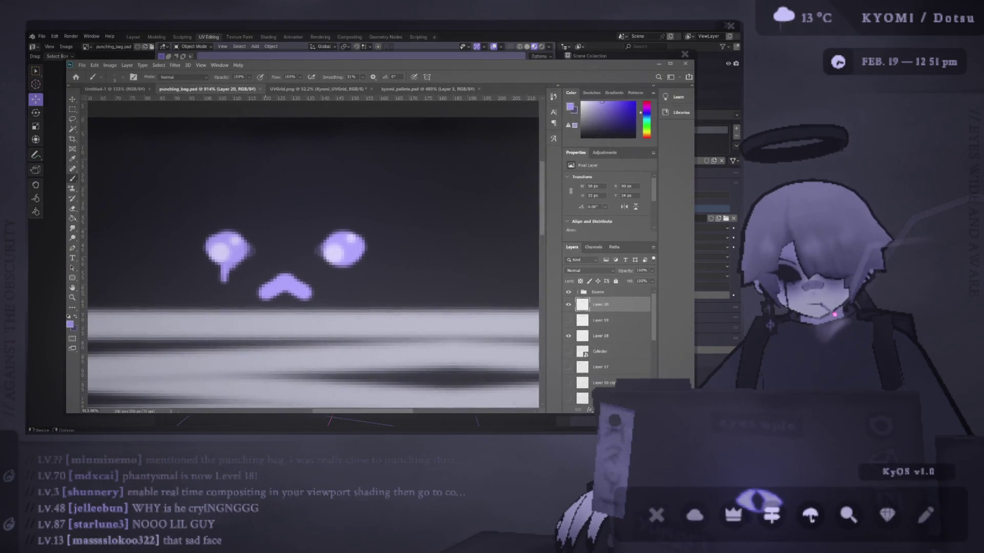
Step: Move the face layer up about 70 px with the Move tool and view it in Blender
{"action": "key", "text": "v"}
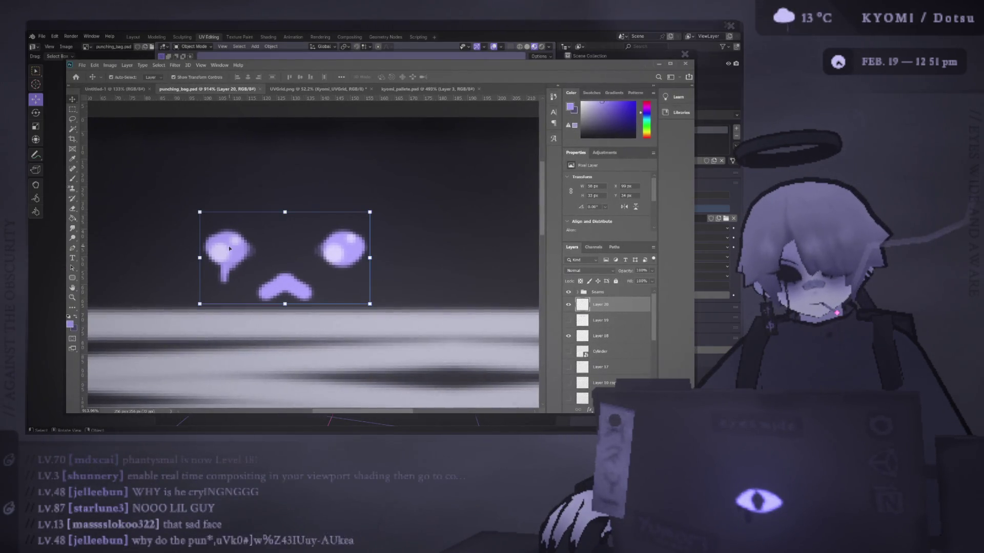
{"action": "left_click_drag", "start_coordinate": [233, 252], "coordinate": [249, 218]}
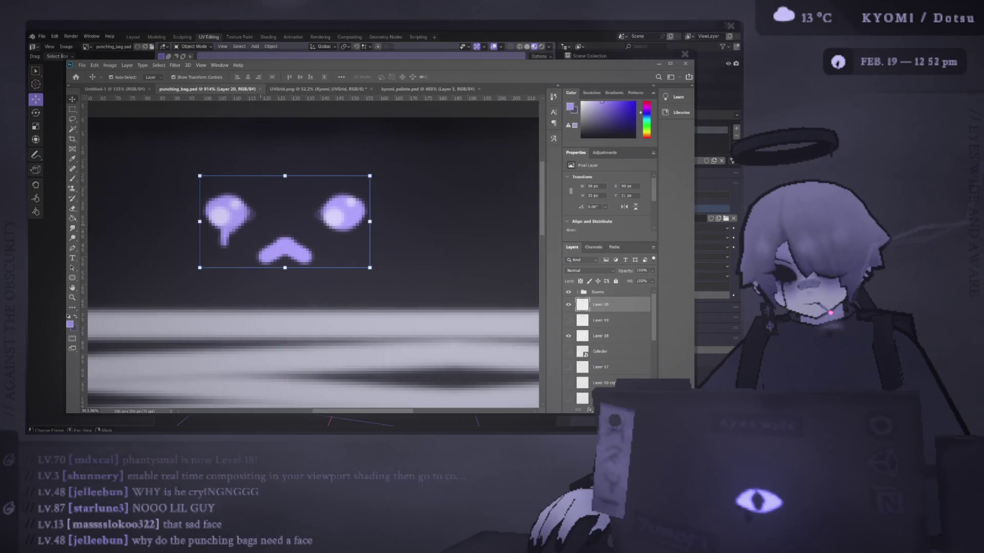
{"action": "key", "text": "alt+Tab"}
{"action": "scroll", "coordinate": [251, 254], "scroll_direction": "down", "scroll_amount": 6}
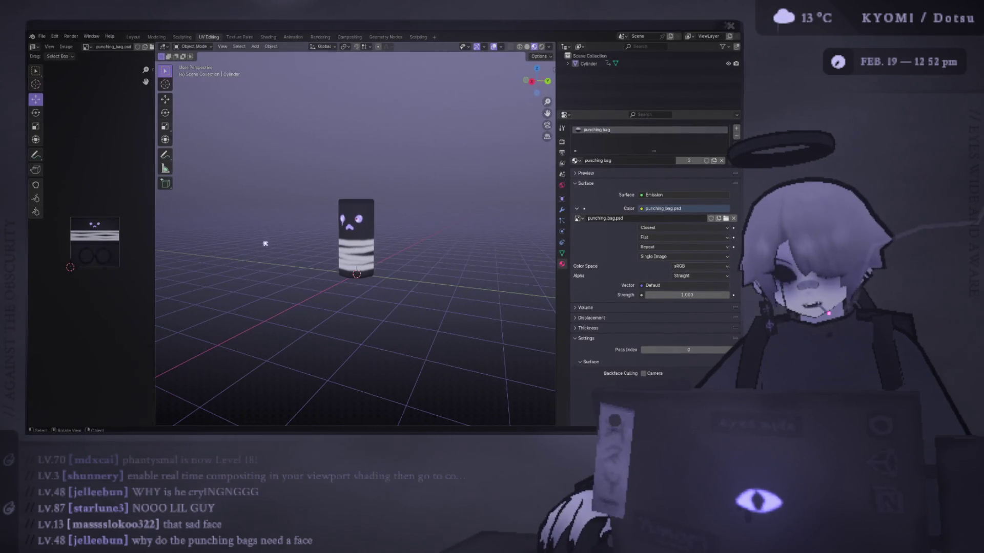
Step: Zoom and orbit to view the bag from above, with the face right of centre
{"action": "scroll", "coordinate": [298, 242], "scroll_direction": "up", "scroll_amount": 6}
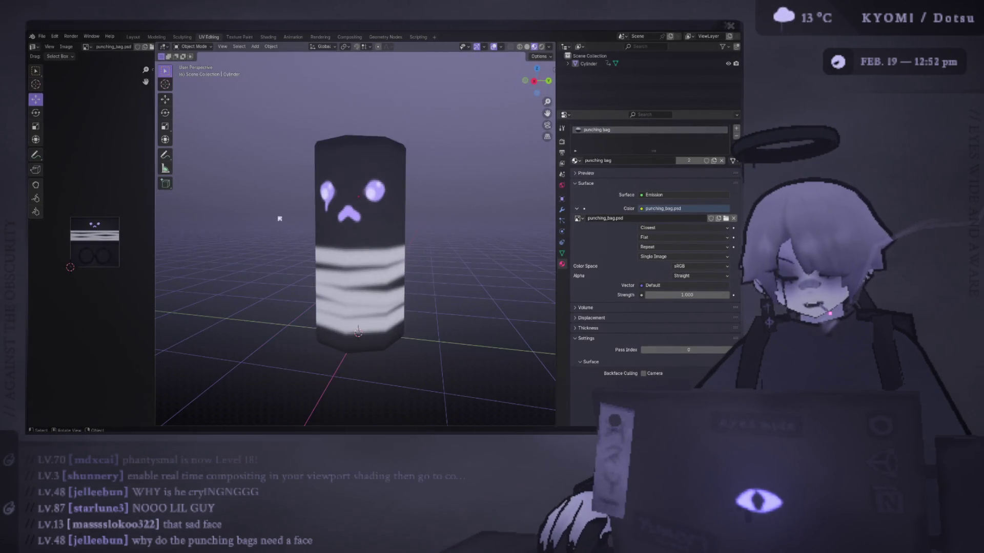
{"action": "scroll", "coordinate": [287, 219], "scroll_direction": "up", "scroll_amount": 4}
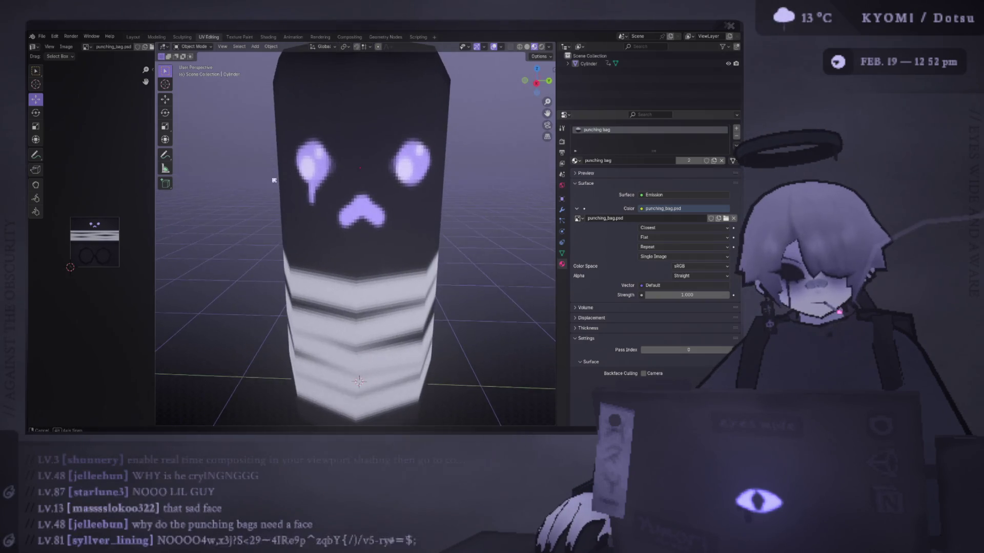
{"action": "scroll", "coordinate": [266, 184], "scroll_direction": "down", "scroll_amount": 5}
{"action": "mouse_move", "coordinate": [264, 185]}
{"action": "middle_mouse_down"}
{"action": "mouse_move", "coordinate": [375, 145]}
{"action": "mouse_move", "coordinate": [365, 171]}
{"action": "mouse_move", "coordinate": [268, 194]}
{"action": "mouse_move", "coordinate": [277, 222]}
{"action": "mouse_move", "coordinate": [255, 213]}
{"action": "mouse_move", "coordinate": [251, 177]}
{"action": "middle_mouse_up"}
{"action": "scroll", "coordinate": [251, 177], "scroll_direction": "up", "scroll_amount": 4}
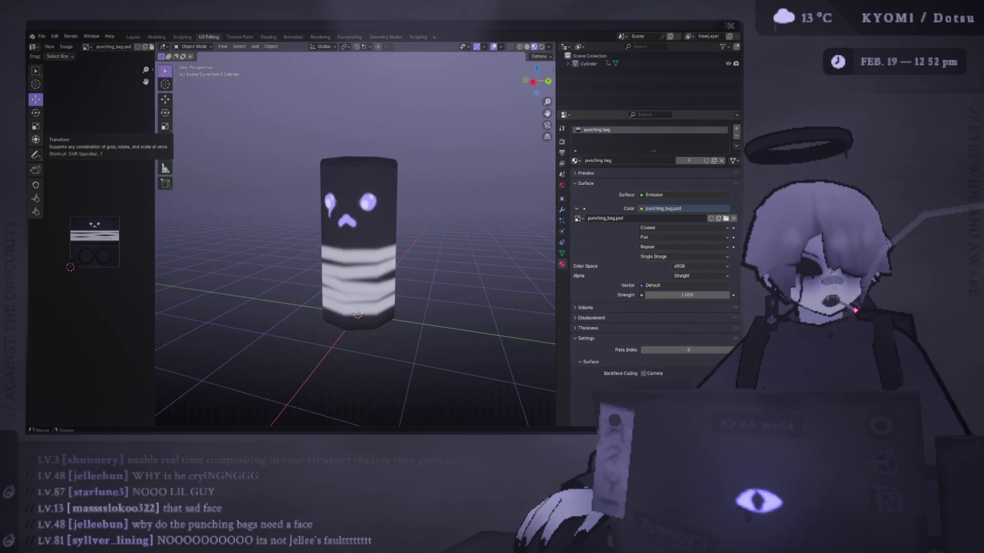
{"action": "scroll", "coordinate": [240, 166], "scroll_direction": "up", "scroll_amount": 4}
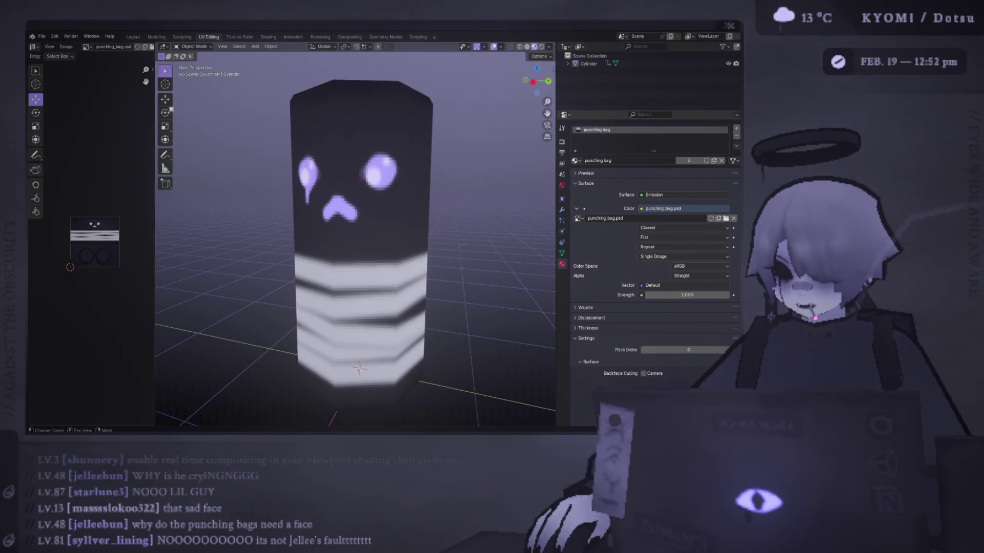
{"action": "middle_click_drag", "start_coordinate": [405, 203], "coordinate": [437, 200]}
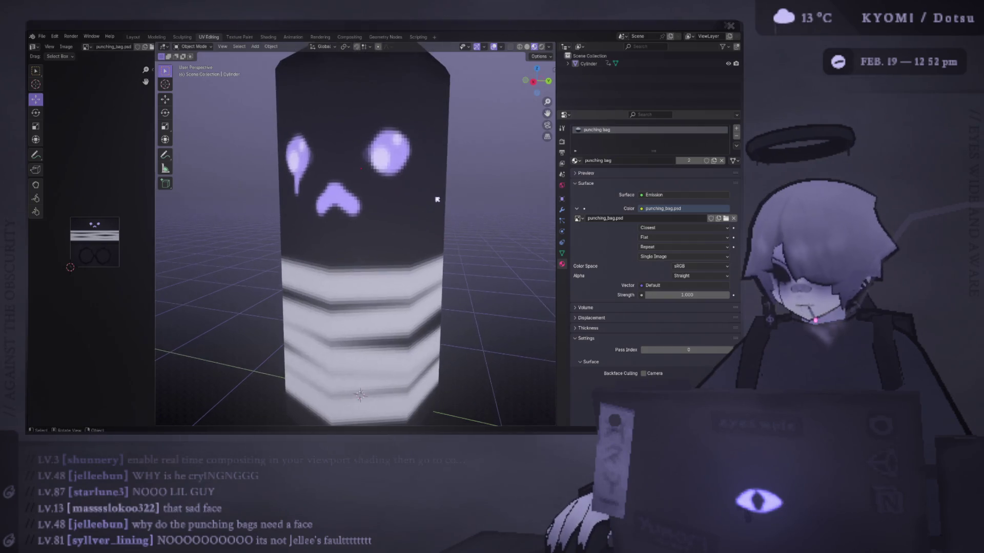
{"action": "scroll", "coordinate": [437, 200], "scroll_direction": "down", "scroll_amount": 3}
{"action": "scroll", "coordinate": [437, 200], "scroll_direction": "up", "scroll_amount": 3}
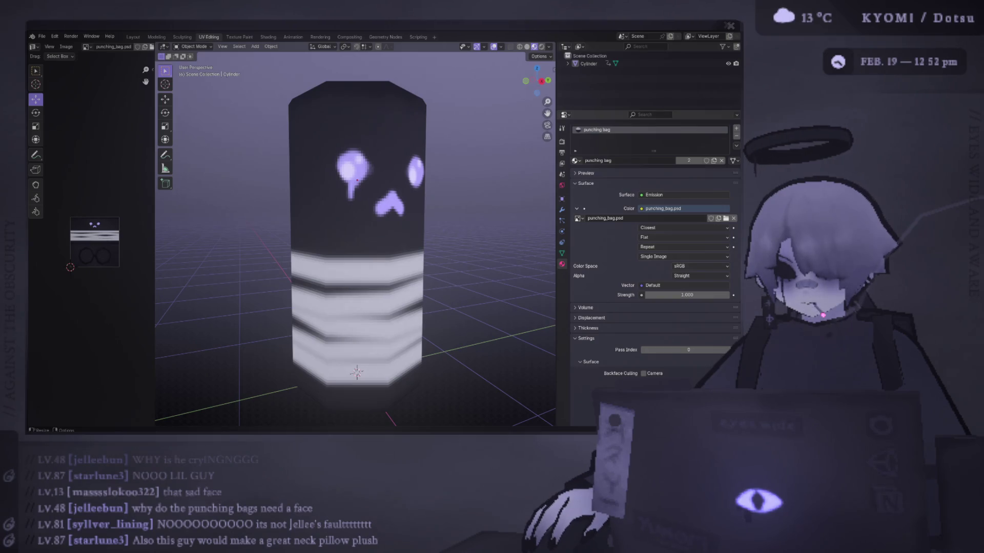
Step: Go to the Photoshop face texture and back so the bag shows the updated eyes, then orbit around it
{"action": "key", "text": "alt+Tab"}
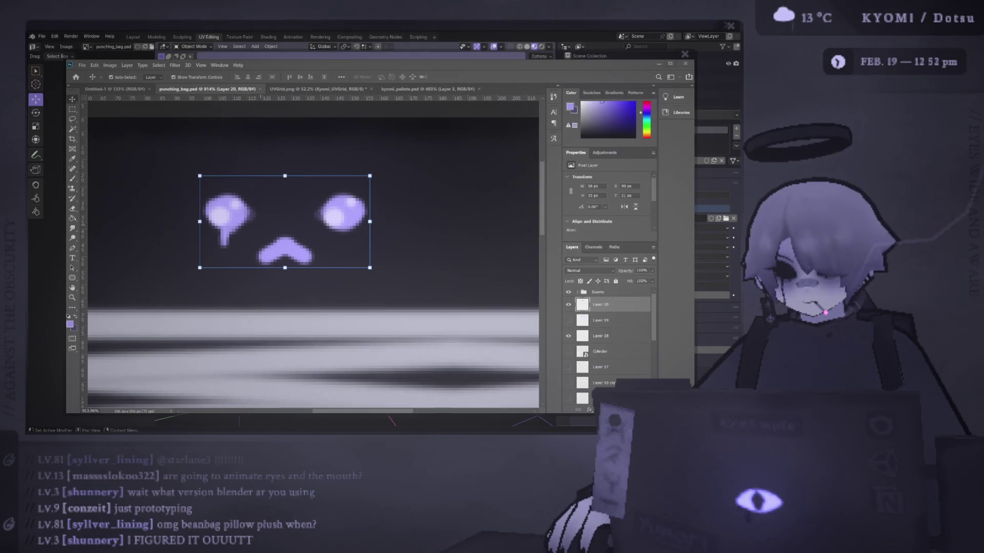
{"action": "key", "text": "alt+Tab"}
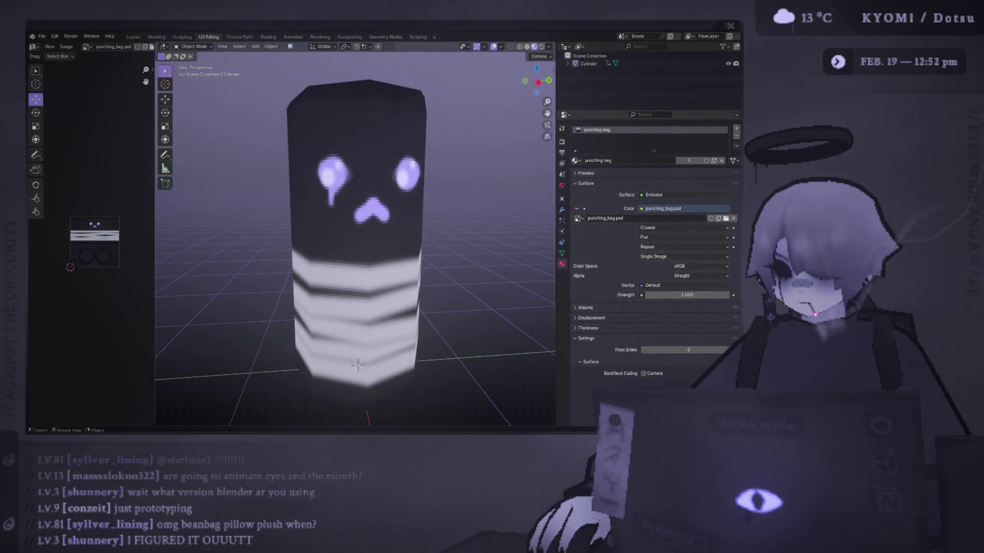
{"action": "scroll", "coordinate": [450, 125], "scroll_direction": "down", "scroll_amount": 2}
{"action": "middle_click_drag", "start_coordinate": [450, 125], "coordinate": [453, 130]}
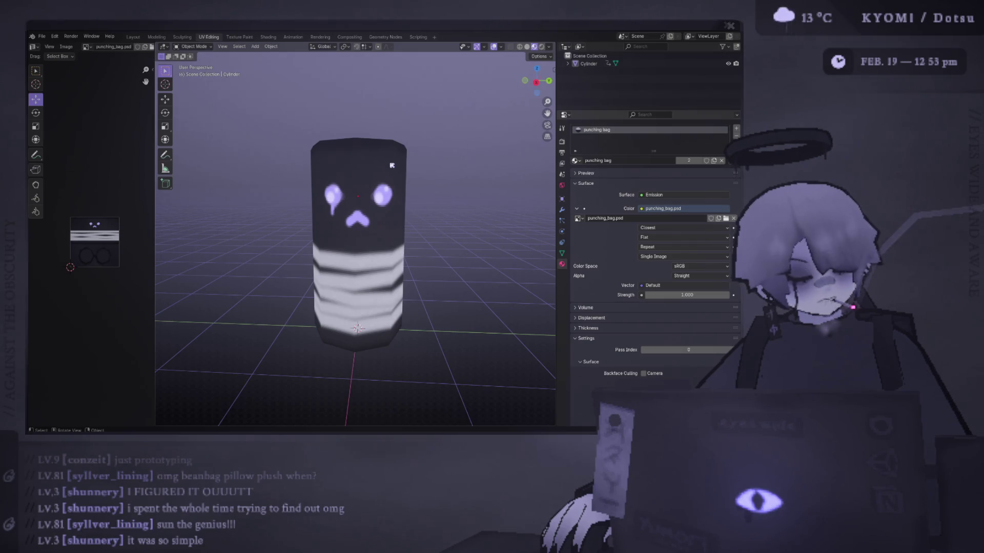
Step: Keep Material Preview shading and enable real-time compositing in the viewport shading options
{"action": "left_click", "coordinate": [528, 47]}
{"action": "left_click", "coordinate": [534, 47]}
{"action": "left_click", "coordinate": [549, 46]}
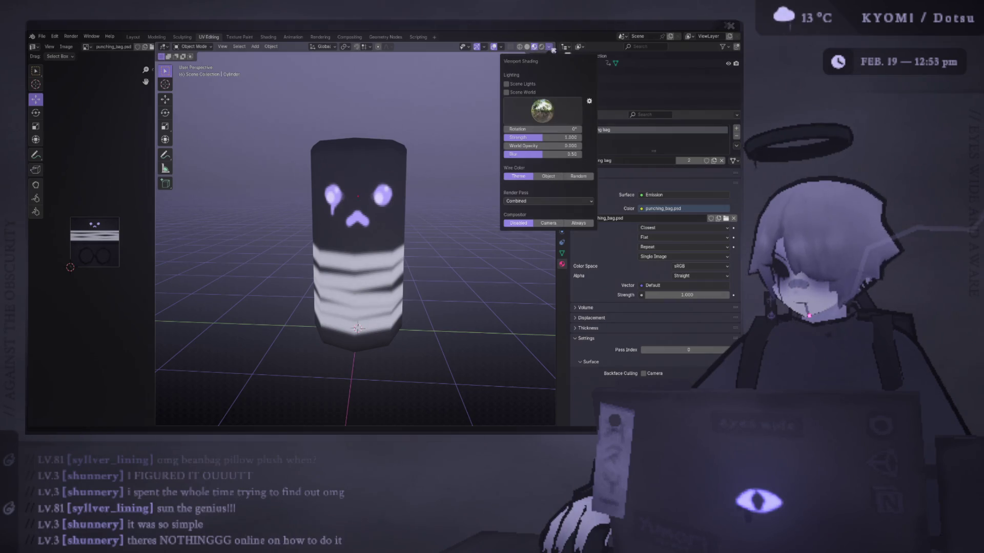
{"action": "left_click", "coordinate": [583, 224]}
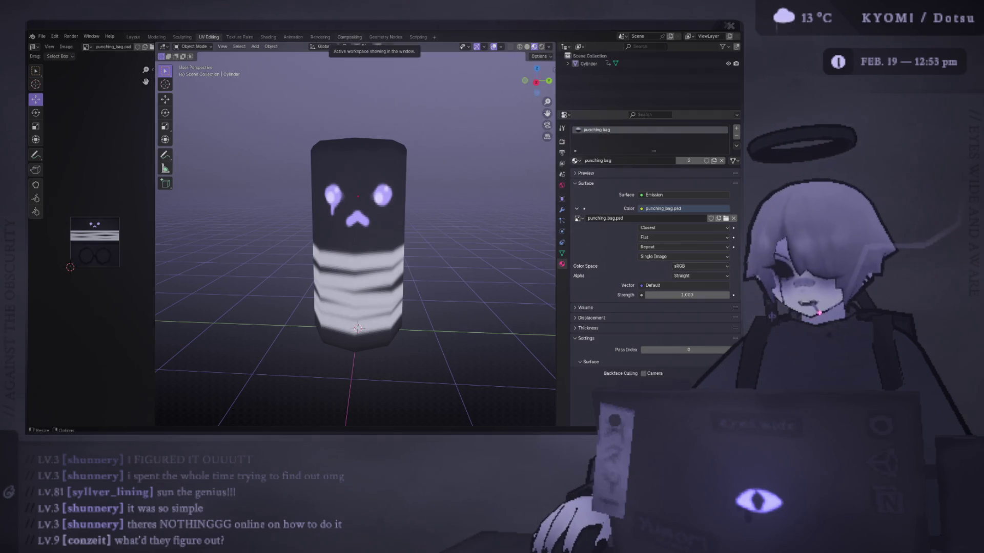
Step: Switch to the Compositing workspace and open the node editor's add-node menu
{"action": "left_click", "coordinate": [347, 39]}
{"action": "right_click", "coordinate": [153, 137]}
{"action": "mouse_move", "coordinate": [169, 138]}
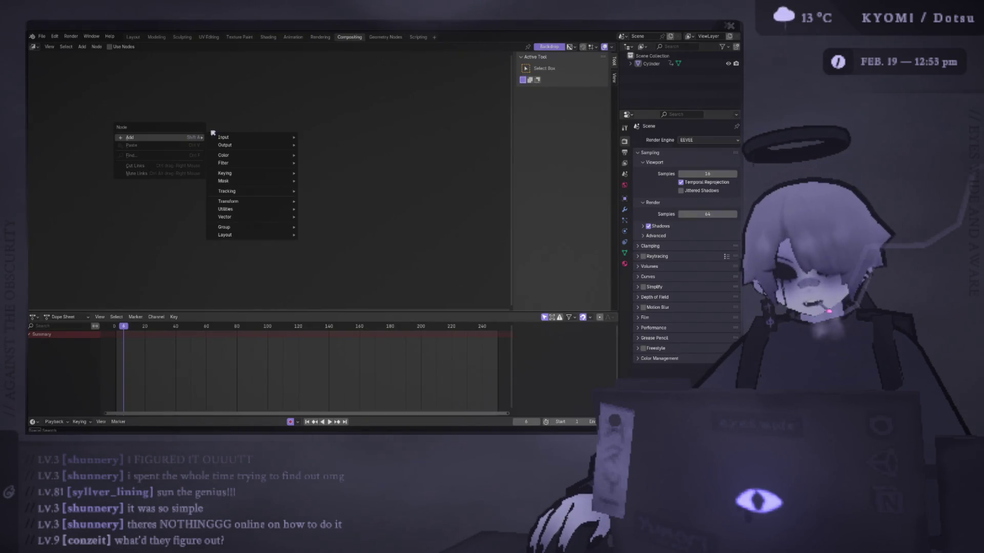
Step: Check the face texture in Photoshop, then return and browse the compositor's Add menu categories
{"action": "key", "text": "alt+Tab"}
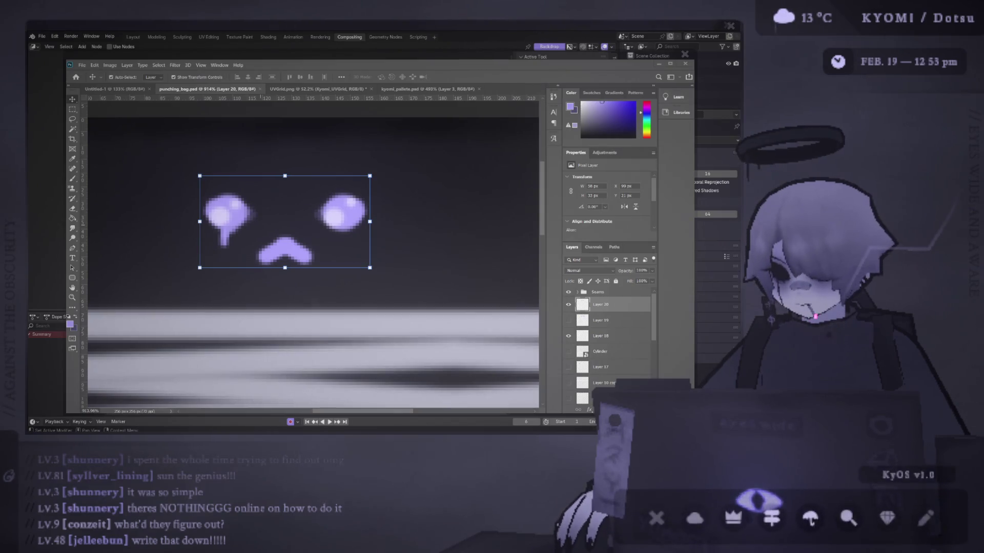
{"action": "key", "text": "alt+Tab"}
{"action": "right_click", "coordinate": [259, 167]}
{"action": "mouse_move", "coordinate": [260, 169]}
{"action": "mouse_move", "coordinate": [318, 169]}
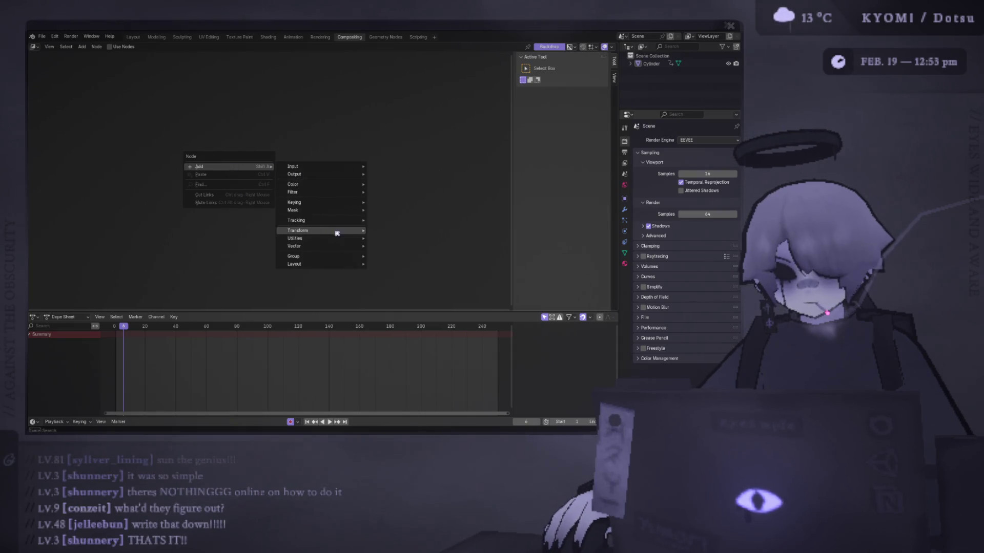
{"action": "mouse_move", "coordinate": [316, 193]}
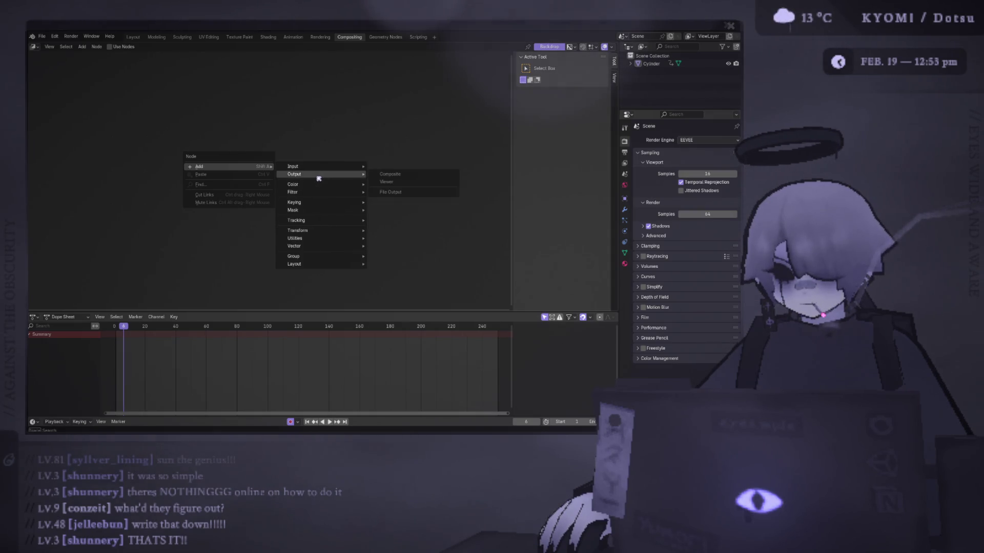
{"action": "left_click", "coordinate": [82, 47]}
Step: Enable Use Nodes so the compositor shows Render Layers and Composite
{"action": "mouse_move", "coordinate": [117, 60]}
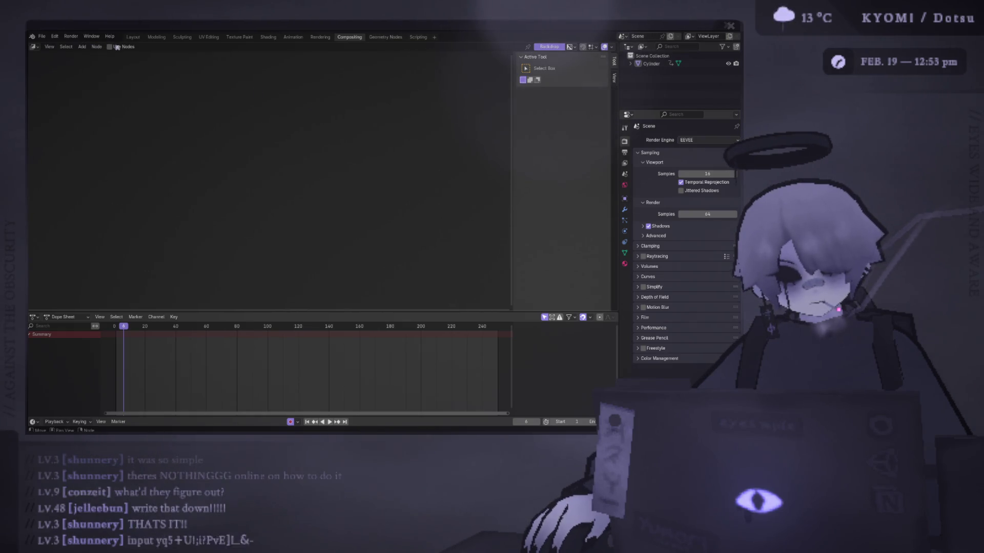
{"action": "left_click", "coordinate": [109, 47]}
{"action": "scroll", "coordinate": [156, 111], "scroll_direction": "up", "scroll_amount": 2}
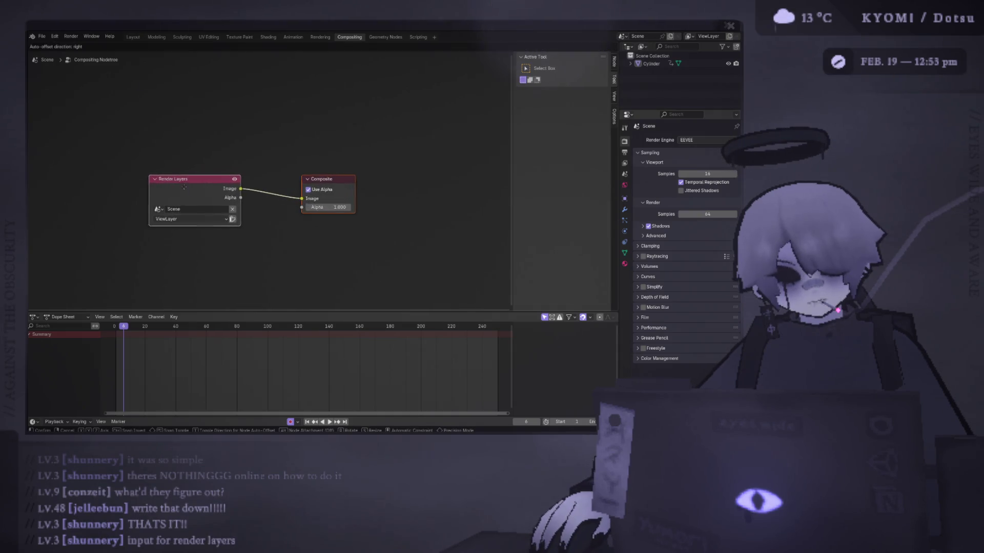
{"action": "right_click", "coordinate": [237, 146]}
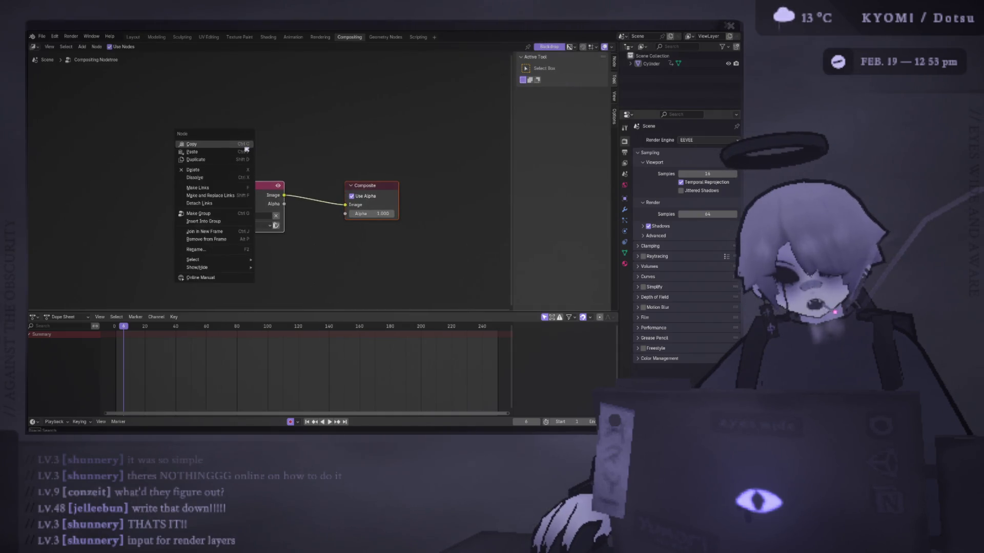
{"action": "right_click", "coordinate": [294, 165]}
{"action": "left_click", "coordinate": [81, 47]}
{"action": "left_click", "coordinate": [81, 47]}
Step: Insert a Pixelate node of Pixel Size 10 between Render Layers and Composite, then return to Layout
{"action": "left_click", "coordinate": [83, 51]}
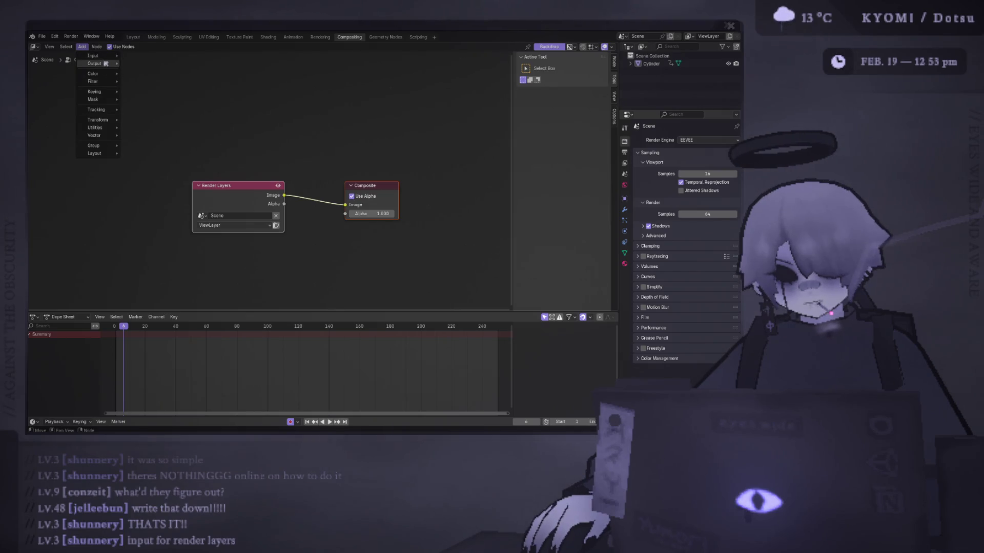
{"action": "mouse_move", "coordinate": [103, 82]}
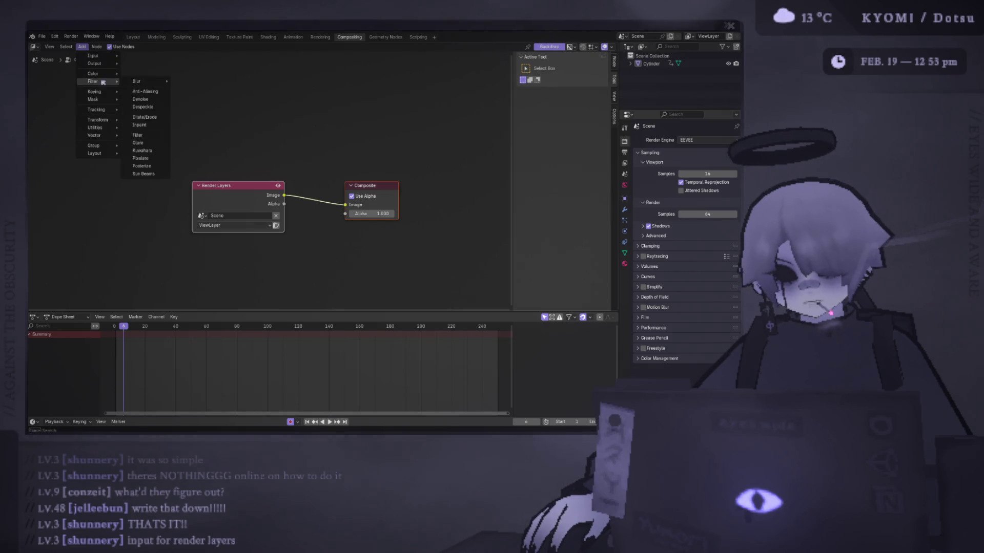
{"action": "left_click", "coordinate": [155, 162]}
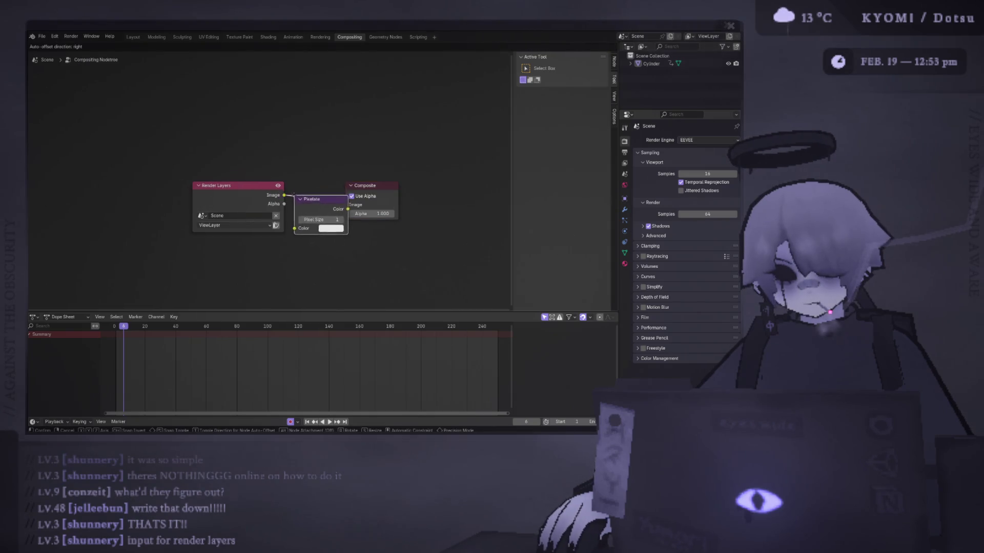
{"action": "left_click", "coordinate": [295, 196]}
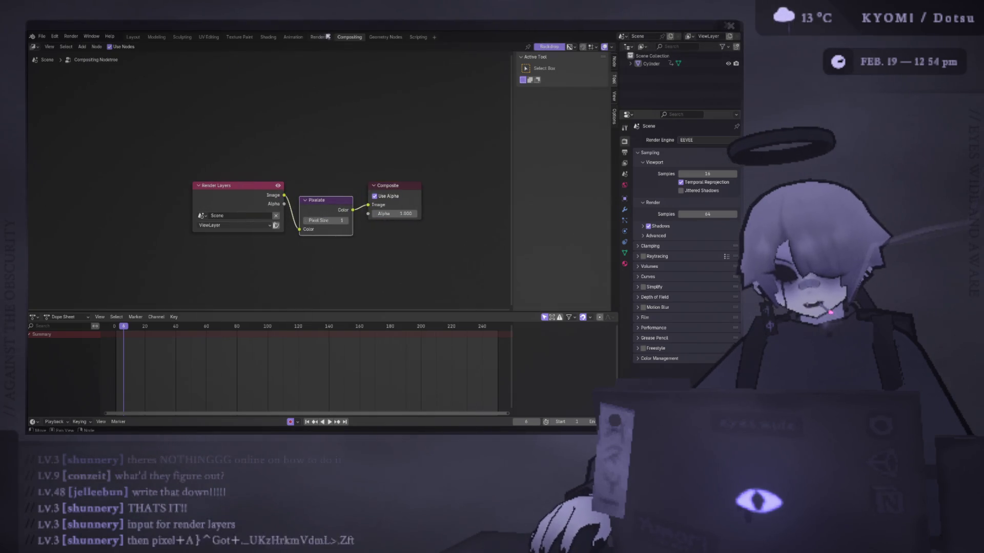
{"action": "left_click_drag", "start_coordinate": [328, 220], "coordinate": [287, 221]}
{"action": "left_click", "coordinate": [132, 37]}
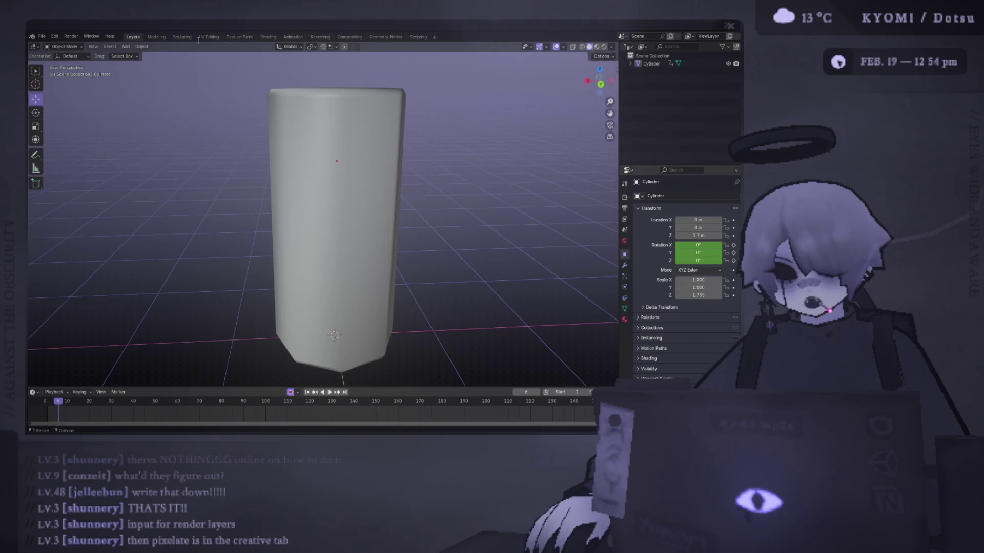
Step: Set Material Preview shading, then check the compositor and punching_bag.psd in Photoshop
{"action": "left_click", "coordinate": [602, 47]}
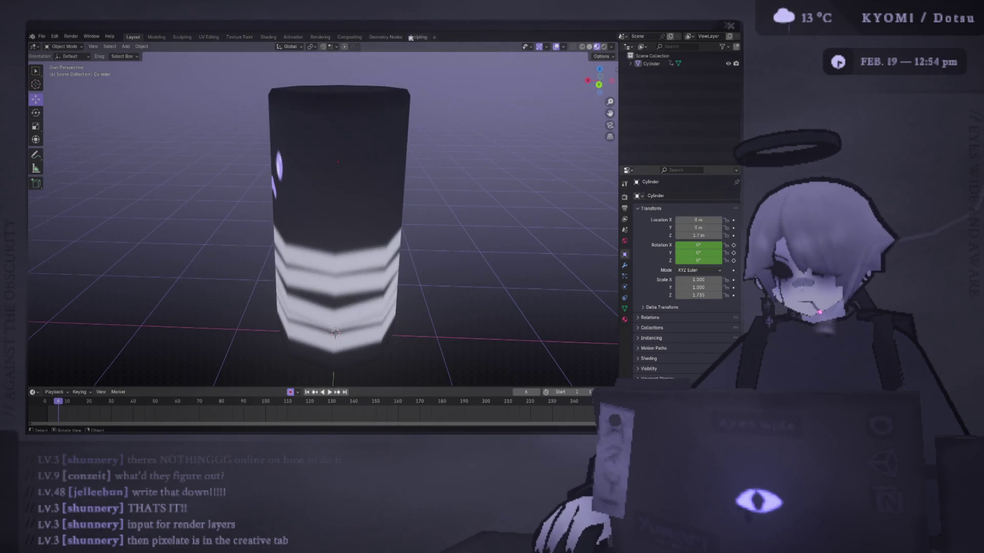
{"action": "left_click", "coordinate": [350, 37]}
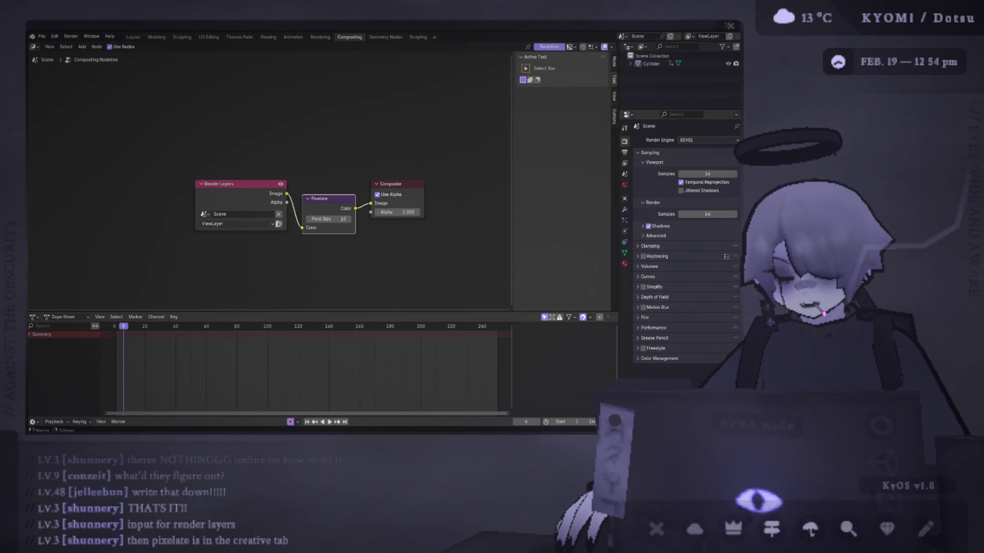
{"action": "left_click", "coordinate": [810, 515]}
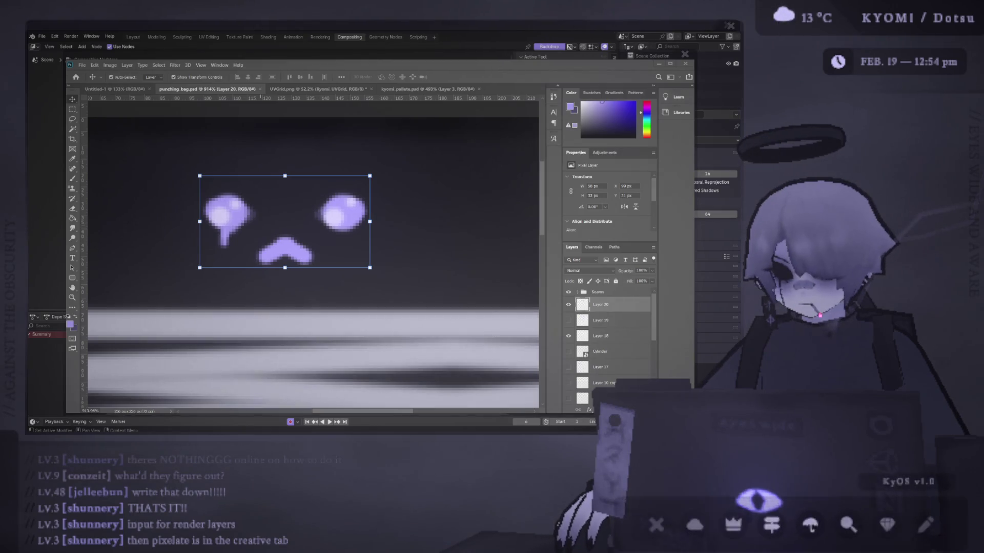
{"action": "key", "text": "alt+Tab"}
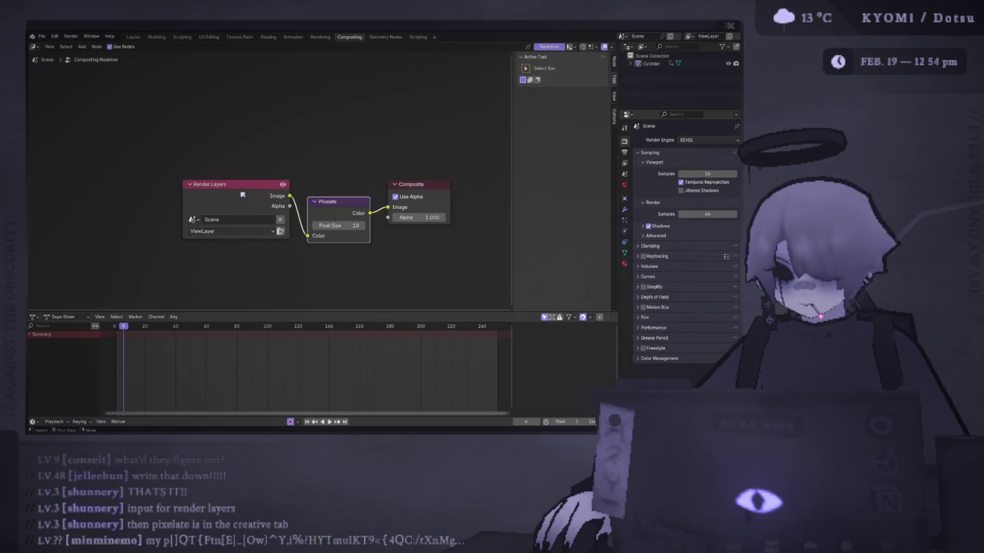
Step: Nudge the Render Layers node left, then return to Layout and orbit the cylinder
{"action": "left_click_drag", "start_coordinate": [241, 185], "coordinate": [223, 187]}
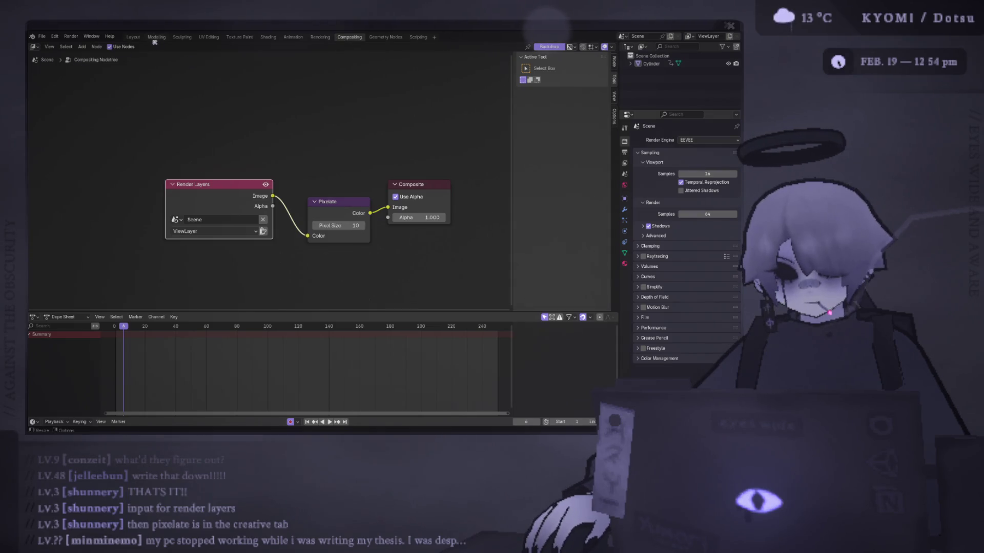
{"action": "left_click", "coordinate": [134, 38]}
{"action": "middle_click_drag", "start_coordinate": [400, 164], "coordinate": [434, 146]}
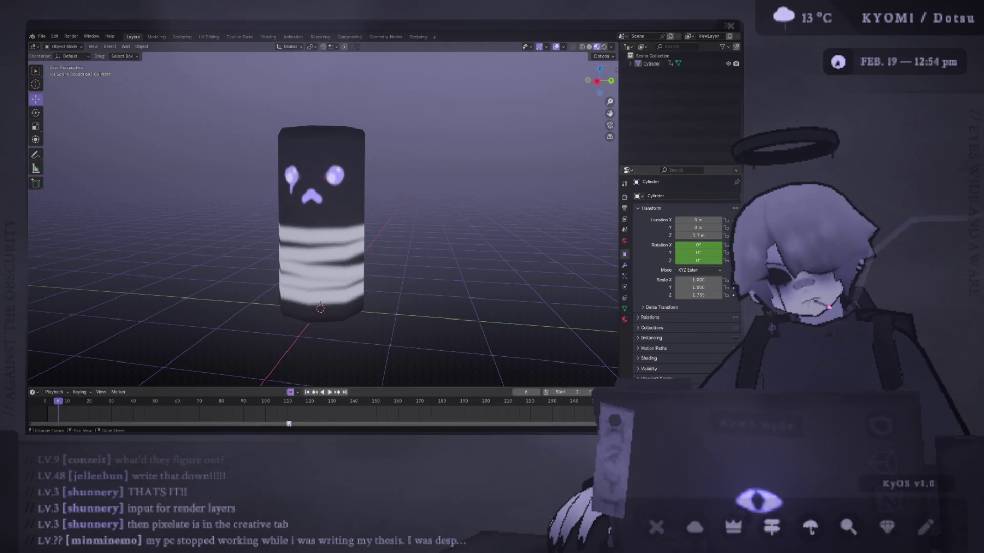
Step: Turn off auto keying and set the viewport shading Compositor option to Always
{"action": "left_click", "coordinate": [290, 392]}
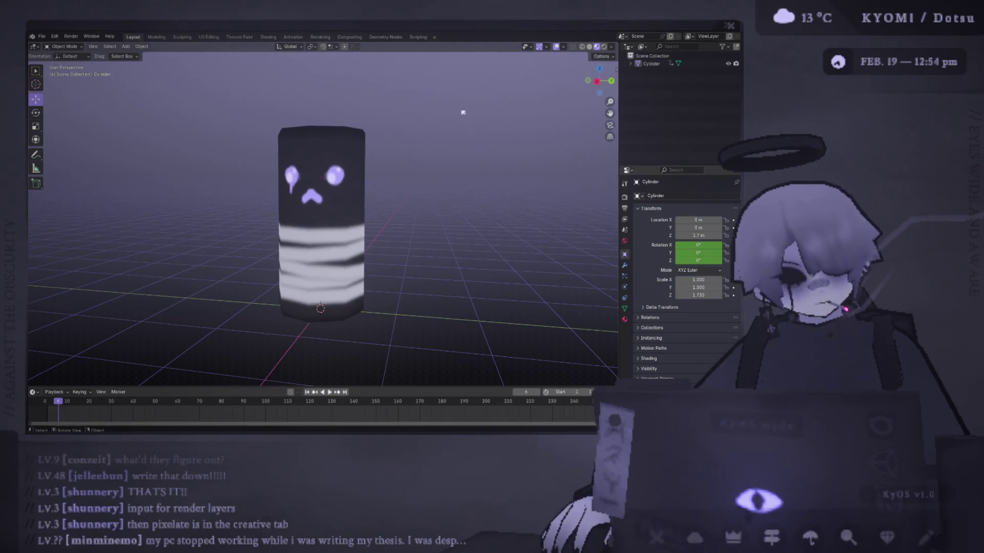
{"action": "left_click", "coordinate": [612, 47]}
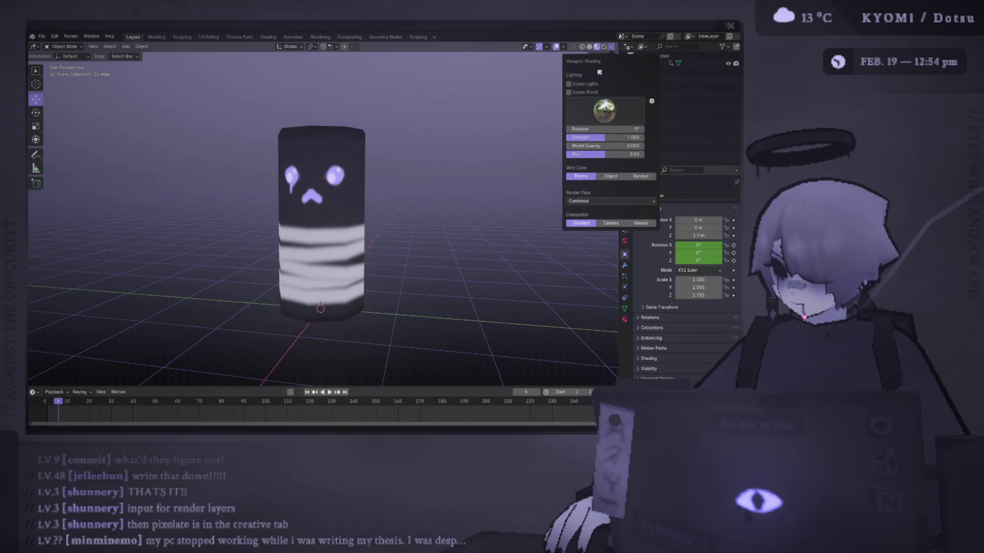
{"action": "left_click", "coordinate": [589, 47]}
{"action": "left_click", "coordinate": [597, 47]}
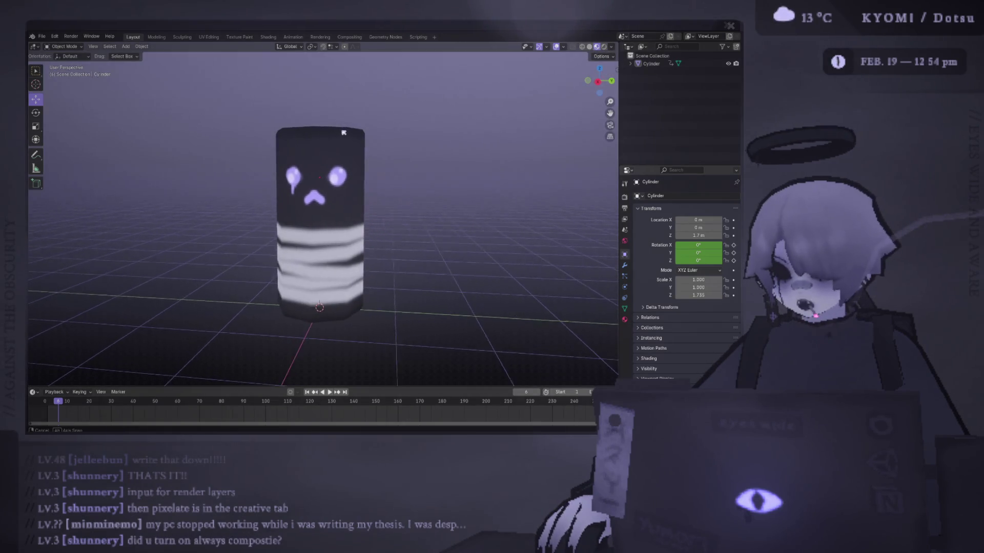
{"action": "left_click", "coordinate": [612, 47]}
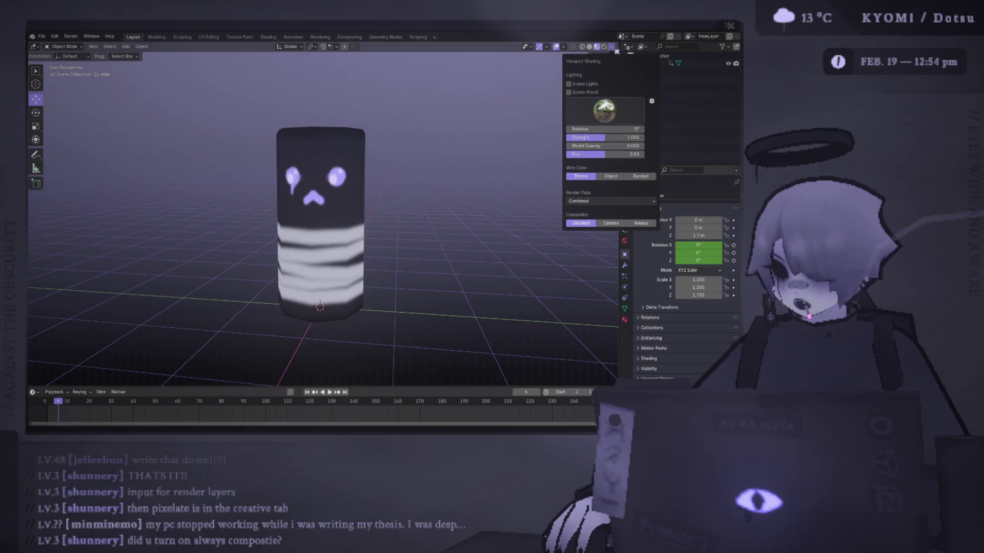
{"action": "left_click", "coordinate": [645, 224]}
Step: Zoom and orbit to inspect the pixelated cylinder, looking down on its top
{"action": "scroll", "coordinate": [399, 184], "scroll_direction": "up", "scroll_amount": 5}
{"action": "mouse_move", "coordinate": [359, 184]}
{"action": "middle_mouse_down"}
{"action": "mouse_move", "coordinate": [333, 195]}
{"action": "mouse_move", "coordinate": [334, 183]}
{"action": "mouse_move", "coordinate": [360, 218]}
{"action": "middle_mouse_up"}
{"action": "scroll", "coordinate": [336, 184], "scroll_direction": "down", "scroll_amount": 4}
{"action": "scroll", "coordinate": [360, 218], "scroll_direction": "up", "scroll_amount": 10}
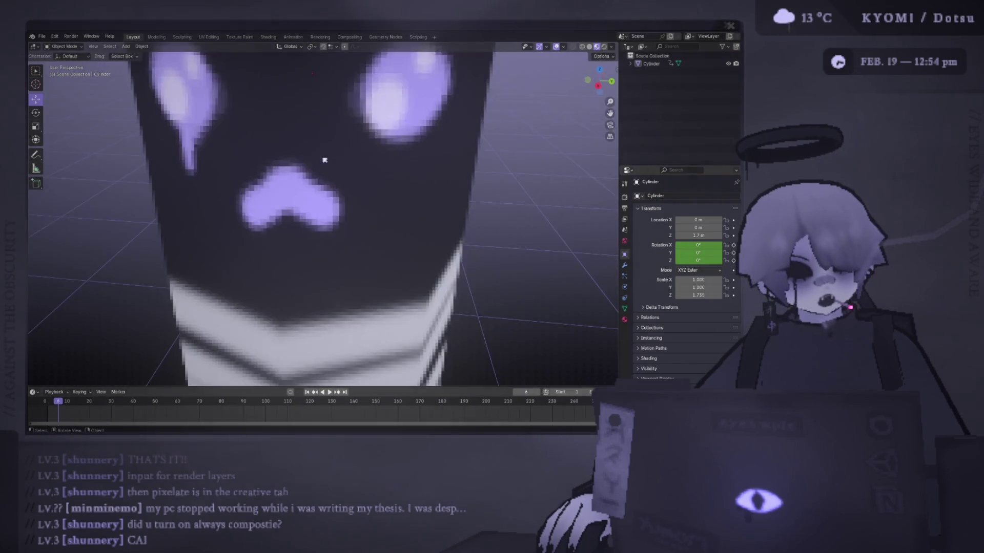
{"action": "scroll", "coordinate": [325, 160], "scroll_direction": "down", "scroll_amount": 3}
{"action": "mouse_move", "coordinate": [324, 161]}
{"action": "middle_mouse_down"}
{"action": "mouse_move", "coordinate": [303, 167]}
{"action": "mouse_move", "coordinate": [310, 216]}
{"action": "mouse_move", "coordinate": [325, 236]}
{"action": "mouse_move", "coordinate": [324, 115]}
{"action": "mouse_move", "coordinate": [242, 103]}
{"action": "mouse_move", "coordinate": [208, 183]}
{"action": "mouse_move", "coordinate": [330, 170]}
{"action": "mouse_move", "coordinate": [318, 82]}
{"action": "mouse_move", "coordinate": [400, 283]}
{"action": "mouse_move", "coordinate": [364, 58]}
{"action": "mouse_move", "coordinate": [130, 158]}
{"action": "mouse_move", "coordinate": [105, 261]}
{"action": "mouse_move", "coordinate": [197, 213]}
{"action": "mouse_move", "coordinate": [210, 196]}
{"action": "middle_mouse_up"}
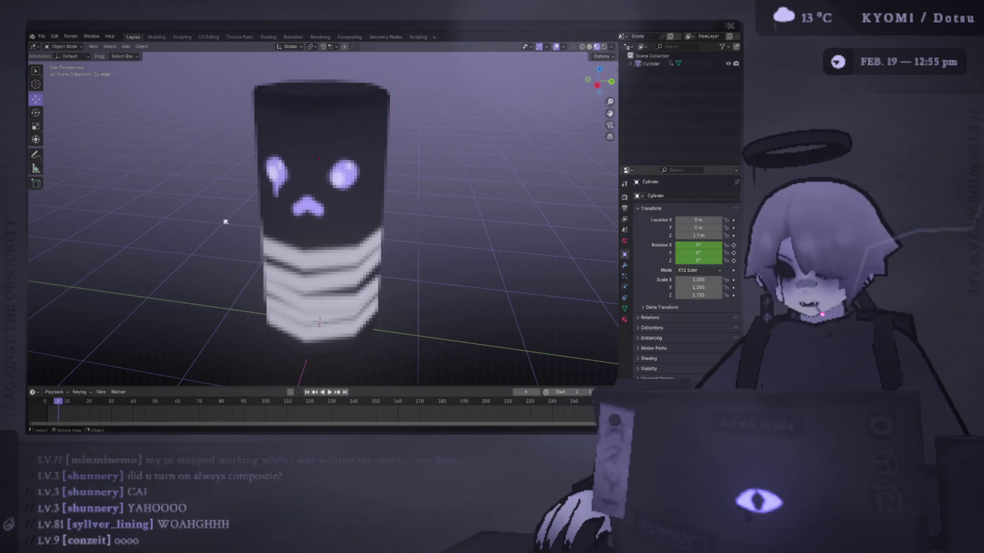
Step: Orbit and zoom to a low view of the pixelated cylinder's face
{"action": "scroll", "coordinate": [225, 222], "scroll_direction": "down", "scroll_amount": 6}
{"action": "mouse_move", "coordinate": [225, 222]}
{"action": "middle_mouse_down"}
{"action": "mouse_move", "coordinate": [312, 261]}
{"action": "mouse_move", "coordinate": [313, 182]}
{"action": "middle_mouse_up"}
{"action": "scroll", "coordinate": [313, 182], "scroll_direction": "up", "scroll_amount": 10}
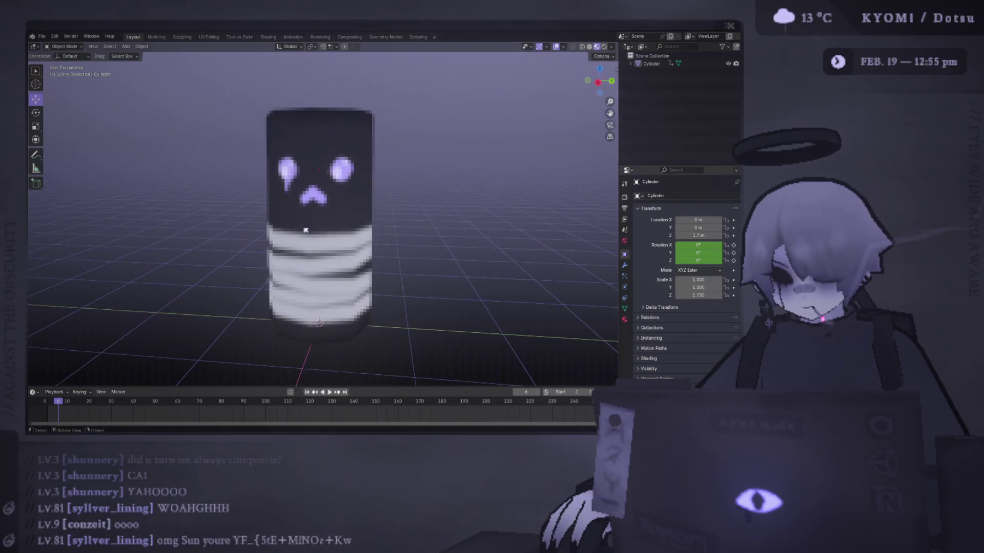
{"action": "scroll", "coordinate": [306, 231], "scroll_direction": "up", "scroll_amount": 8}
{"action": "scroll", "coordinate": [306, 231], "scroll_direction": "down", "scroll_amount": 3}
{"action": "mouse_move", "coordinate": [305, 231]}
{"action": "middle_mouse_down"}
{"action": "mouse_move", "coordinate": [316, 239]}
{"action": "mouse_move", "coordinate": [345, 93]}
{"action": "mouse_move", "coordinate": [351, 127]}
{"action": "mouse_move", "coordinate": [336, 205]}
{"action": "mouse_move", "coordinate": [321, 153]}
{"action": "mouse_move", "coordinate": [309, 206]}
{"action": "middle_mouse_up"}
{"action": "scroll", "coordinate": [317, 238], "scroll_direction": "down", "scroll_amount": 5}
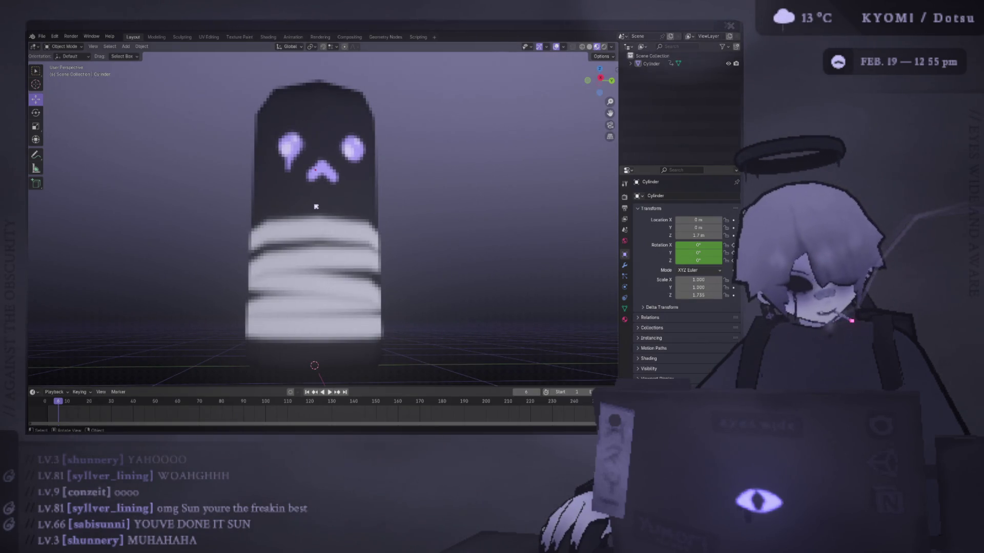
Step: Orbit to an angled view of the whole cylinder, then bring punching_bag.psd in Photoshop forward
{"action": "mouse_move", "coordinate": [341, 127]}
{"action": "middle_mouse_down"}
{"action": "mouse_move", "coordinate": [350, 162]}
{"action": "mouse_move", "coordinate": [287, 162]}
{"action": "middle_mouse_up"}
{"action": "scroll", "coordinate": [287, 161], "scroll_direction": "up", "scroll_amount": 2}
{"action": "scroll", "coordinate": [288, 170], "scroll_direction": "down", "scroll_amount": 6}
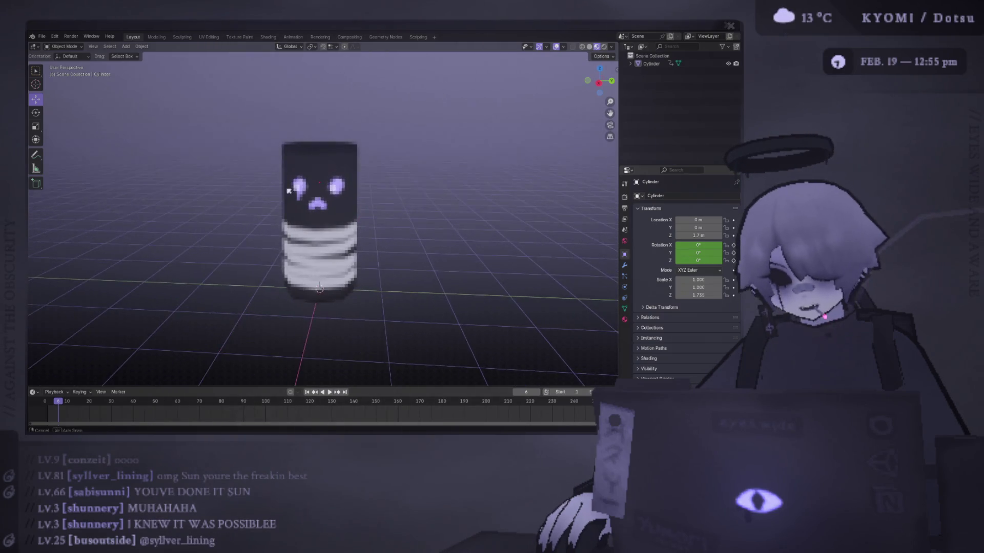
{"action": "scroll", "coordinate": [290, 183], "scroll_direction": "up", "scroll_amount": 8}
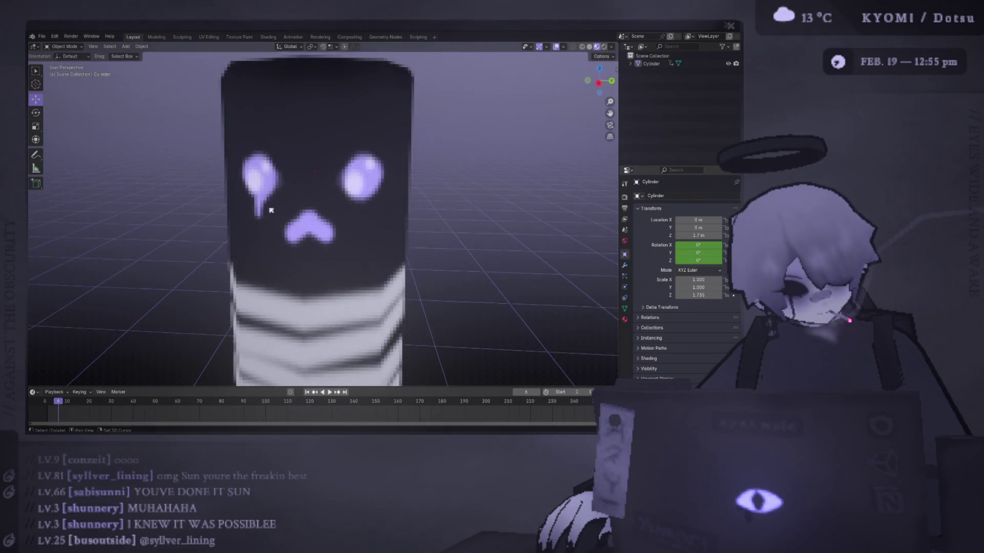
{"action": "scroll", "coordinate": [276, 204], "scroll_direction": "up", "scroll_amount": 7}
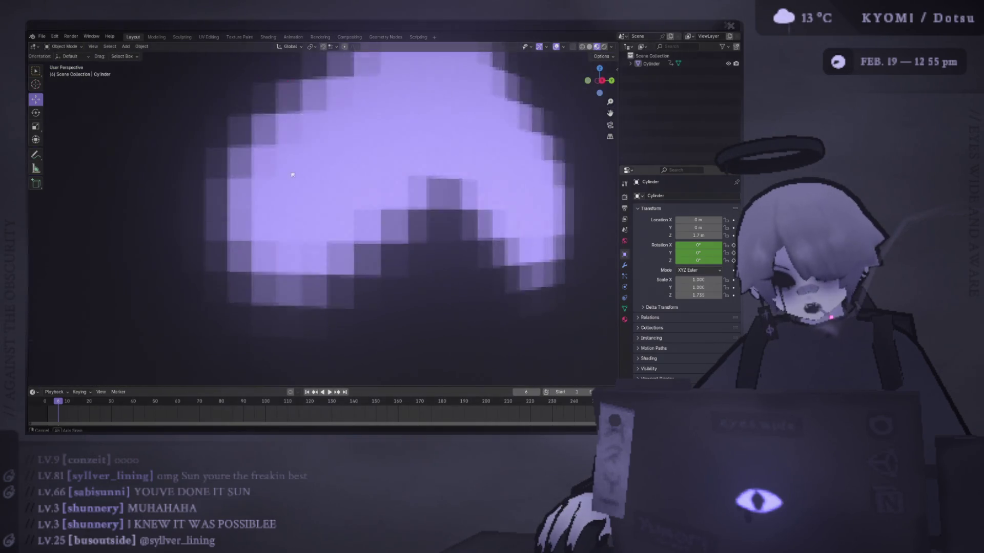
{"action": "scroll", "coordinate": [294, 179], "scroll_direction": "down", "scroll_amount": 4}
{"action": "scroll", "coordinate": [291, 173], "scroll_direction": "down", "scroll_amount": 3}
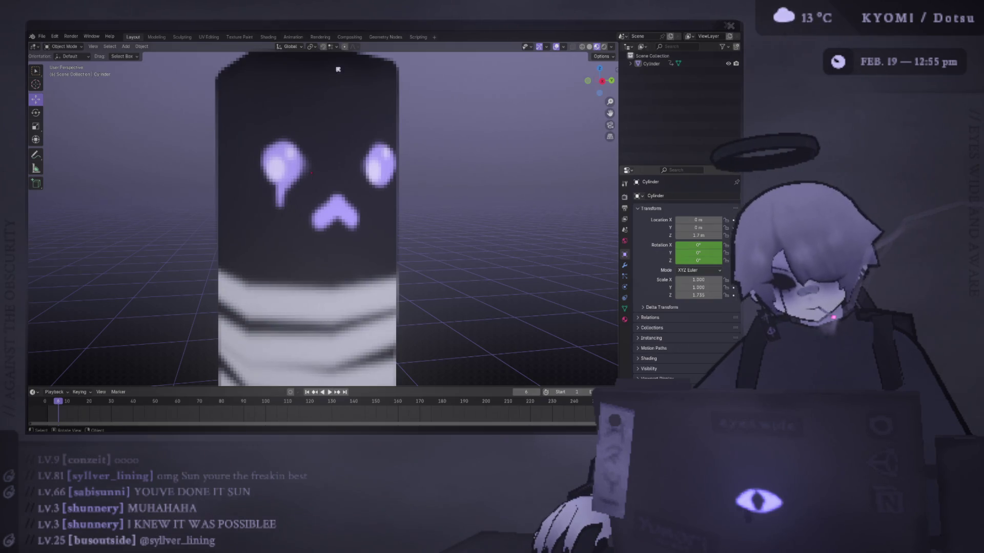
{"action": "scroll", "coordinate": [331, 110], "scroll_direction": "down", "scroll_amount": 3}
{"action": "middle_click_drag", "start_coordinate": [331, 109], "coordinate": [352, 50]}
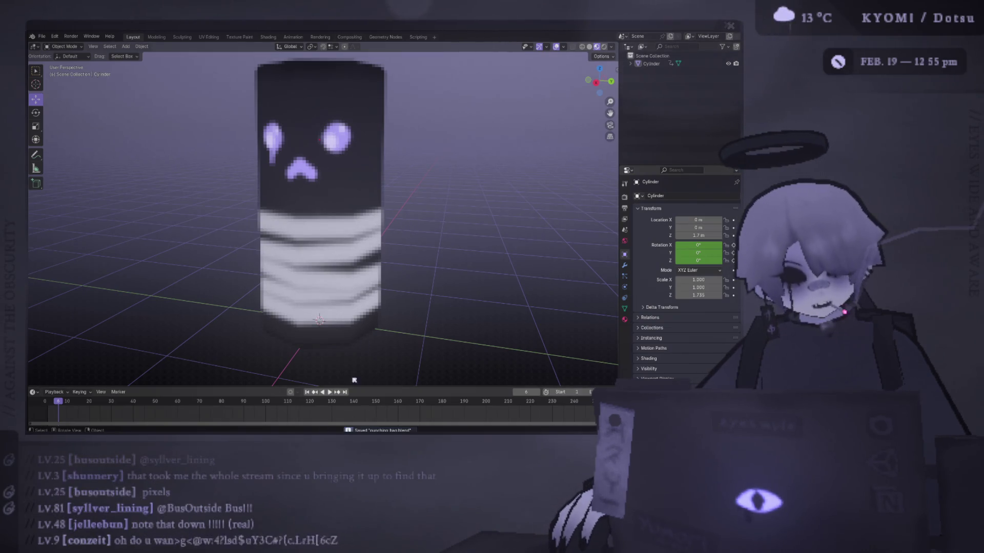
{"action": "key", "text": "alt+Tab"}
{"action": "key", "text": "alt+Tab"}
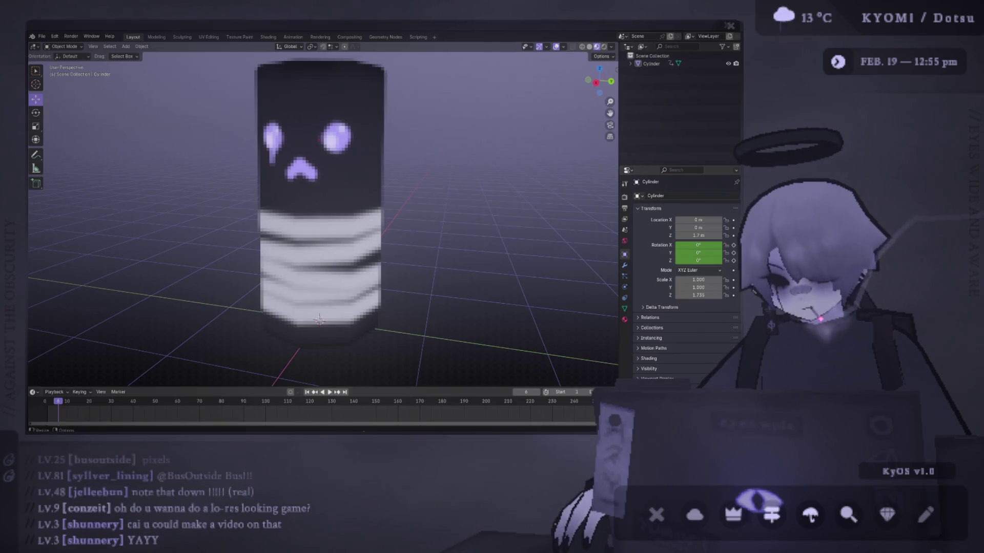
{"action": "key", "text": "alt+Tab"}
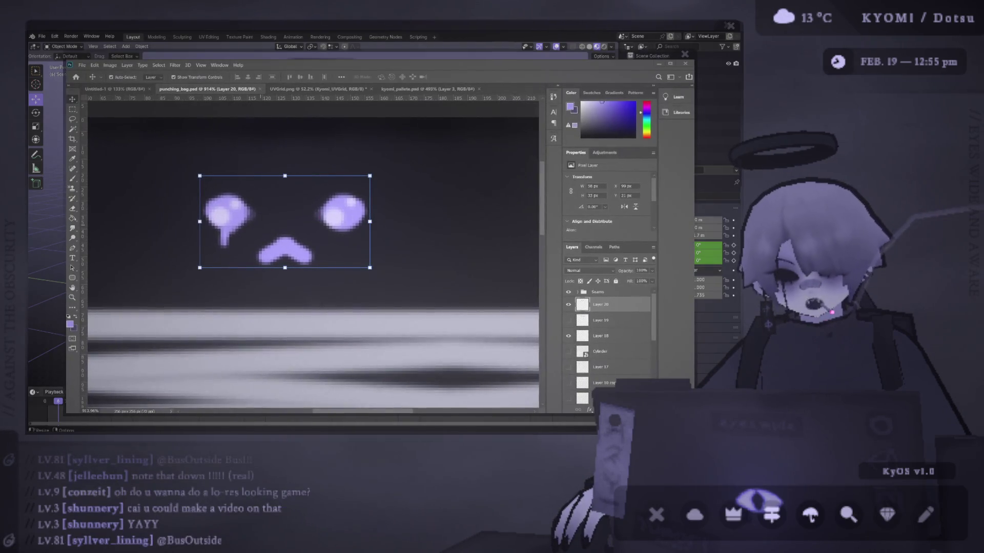
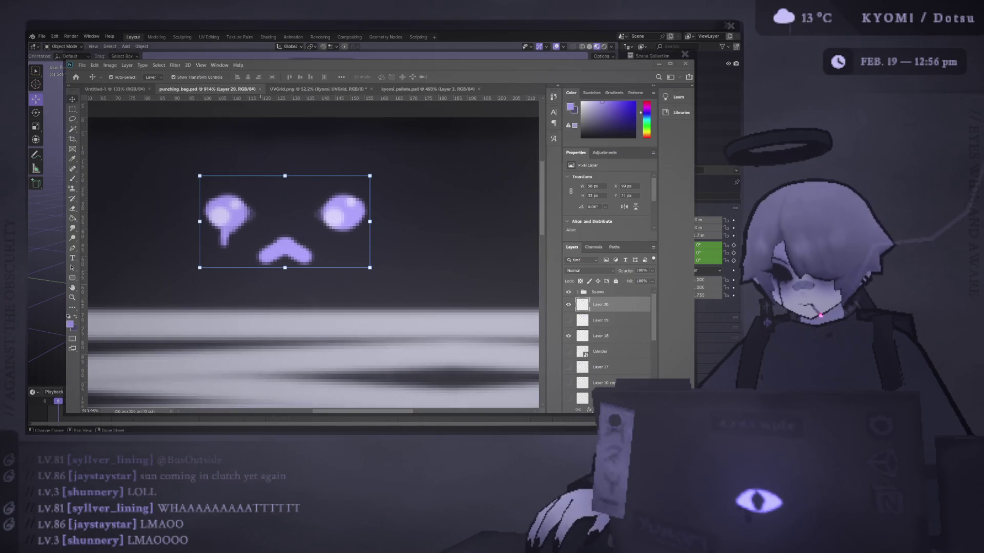
Step: Inspect the cylinder's updated face texture from several angles, comparing it against the Photoshop image
{"action": "key", "text": "alt+Tab"}
{"action": "mouse_move", "coordinate": [333, 211]}
{"action": "middle_mouse_down"}
{"action": "mouse_move", "coordinate": [371, 244]}
{"action": "mouse_move", "coordinate": [348, 204]}
{"action": "middle_mouse_up"}
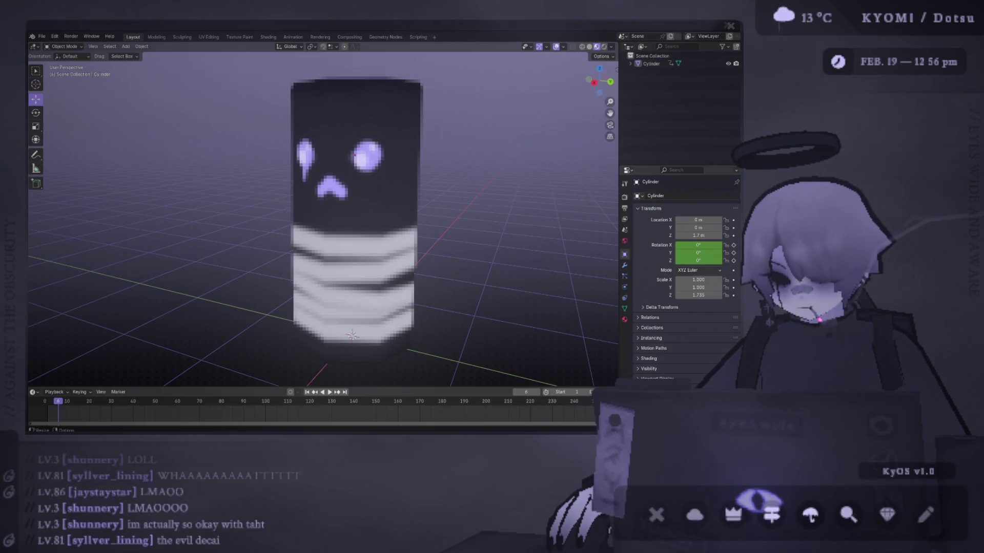
{"action": "key", "text": "alt+Tab"}
{"action": "key", "text": "alt+Tab"}
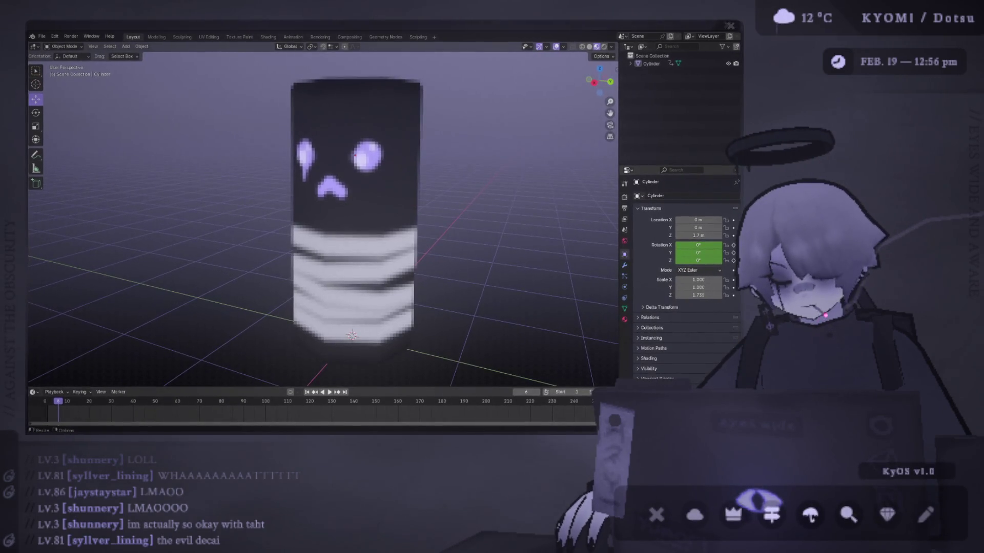
{"action": "key", "text": "alt+Tab"}
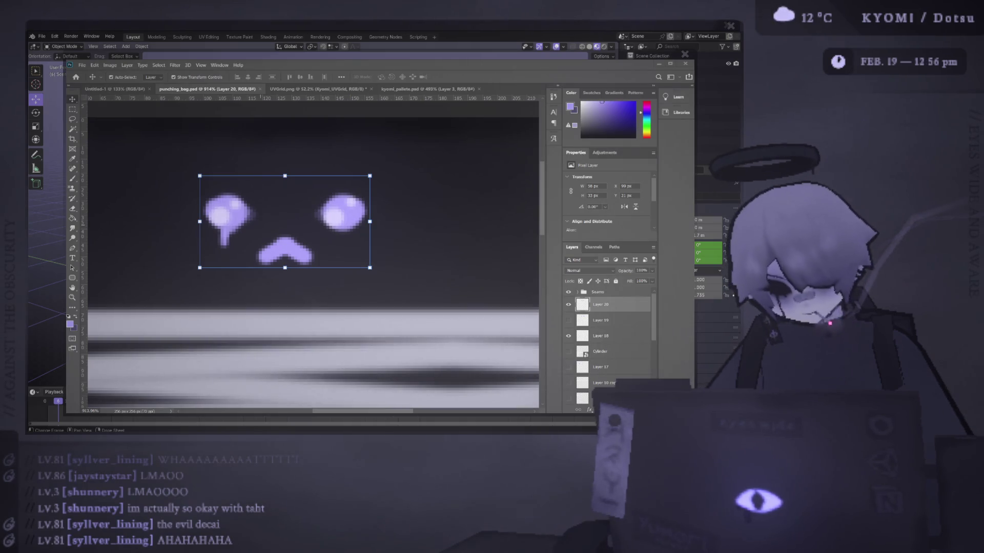
{"action": "key", "text": "alt+Tab"}
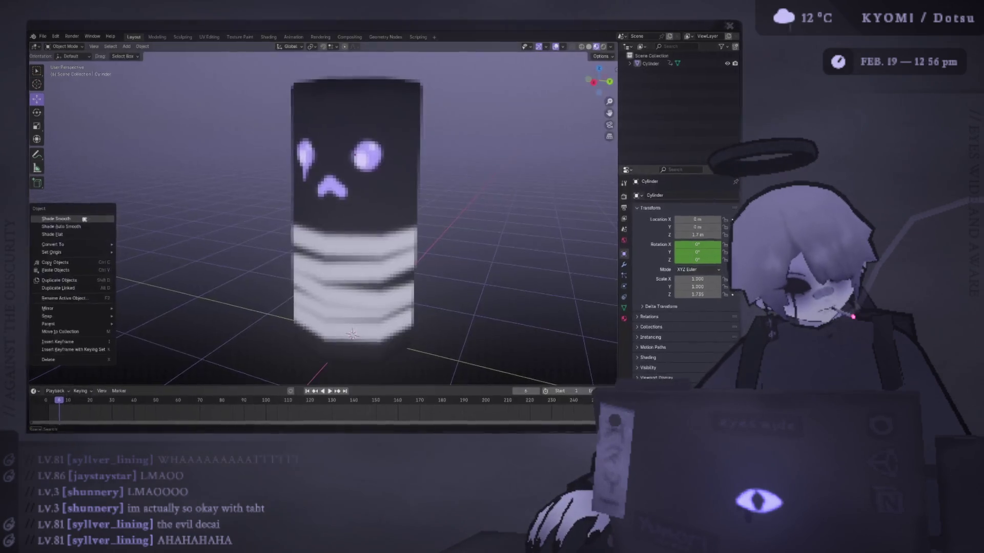
{"action": "mouse_move", "coordinate": [282, 133]}
{"action": "middle_mouse_down"}
{"action": "mouse_move", "coordinate": [306, 181]}
{"action": "mouse_move", "coordinate": [290, 146]}
{"action": "mouse_move", "coordinate": [282, 162]}
{"action": "mouse_move", "coordinate": [294, 139]}
{"action": "middle_mouse_up"}
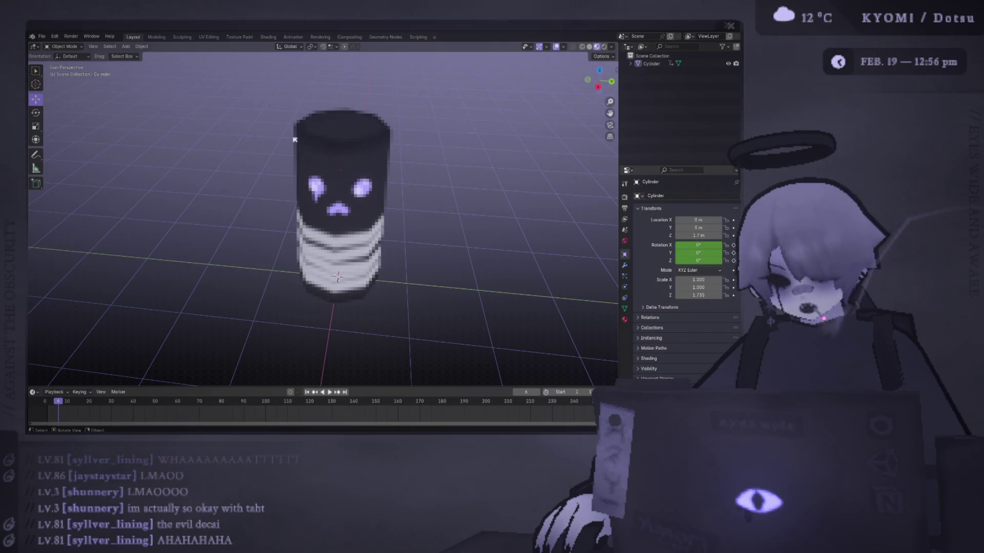
{"action": "scroll", "coordinate": [237, 131], "scroll_direction": "down", "scroll_amount": 2}
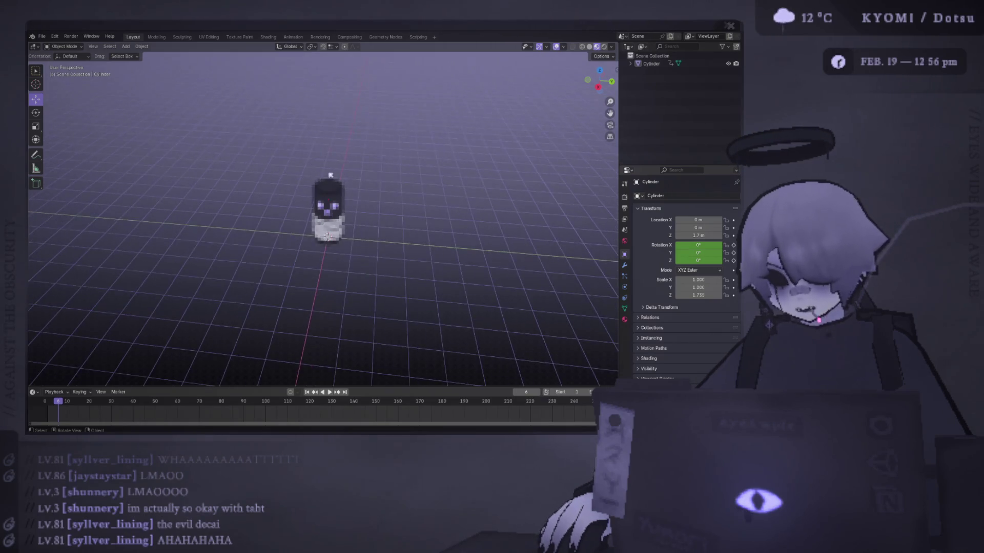
{"action": "scroll", "coordinate": [237, 130], "scroll_direction": "up", "scroll_amount": 8}
{"action": "middle_click_drag", "start_coordinate": [330, 127], "coordinate": [330, 151]}
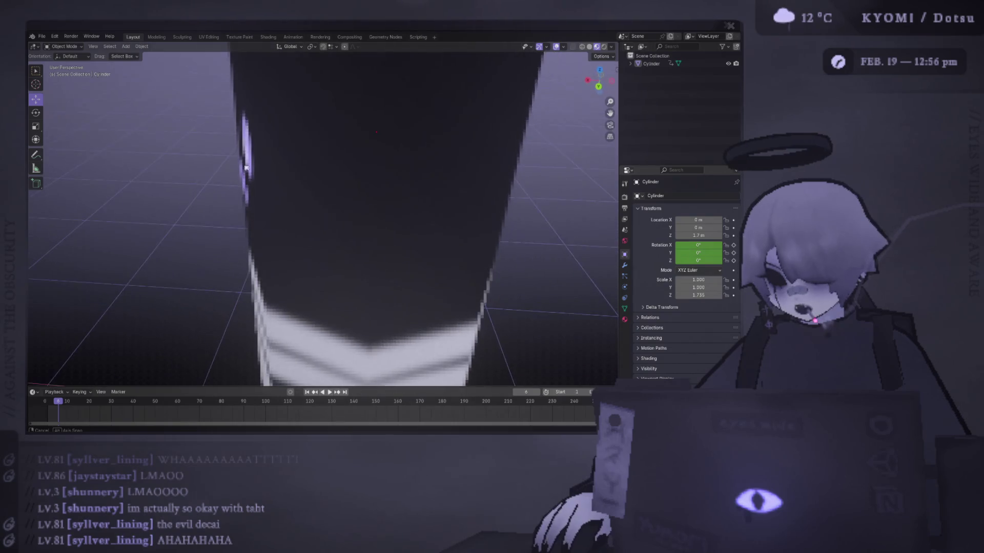
{"action": "scroll", "coordinate": [335, 149], "scroll_direction": "down", "scroll_amount": 8}
{"action": "scroll", "coordinate": [334, 149], "scroll_direction": "up", "scroll_amount": 5}
{"action": "scroll", "coordinate": [334, 149], "scroll_direction": "down", "scroll_amount": 3}
Step: Split the 3D viewport vertically into two side-by-side views
{"action": "right_click", "coordinate": [382, 44]}
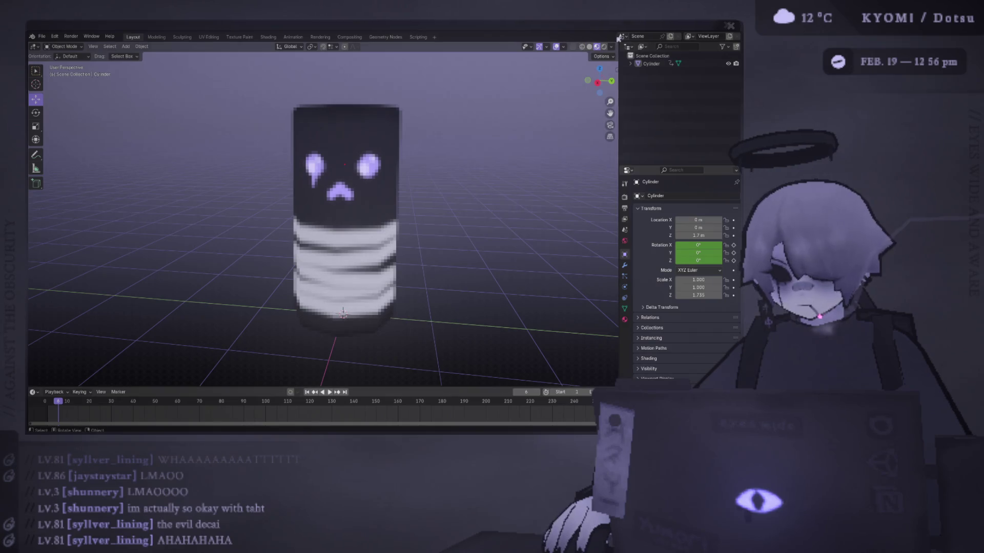
{"action": "left_click", "coordinate": [405, 100]}
{"action": "left_click", "coordinate": [458, 51]}
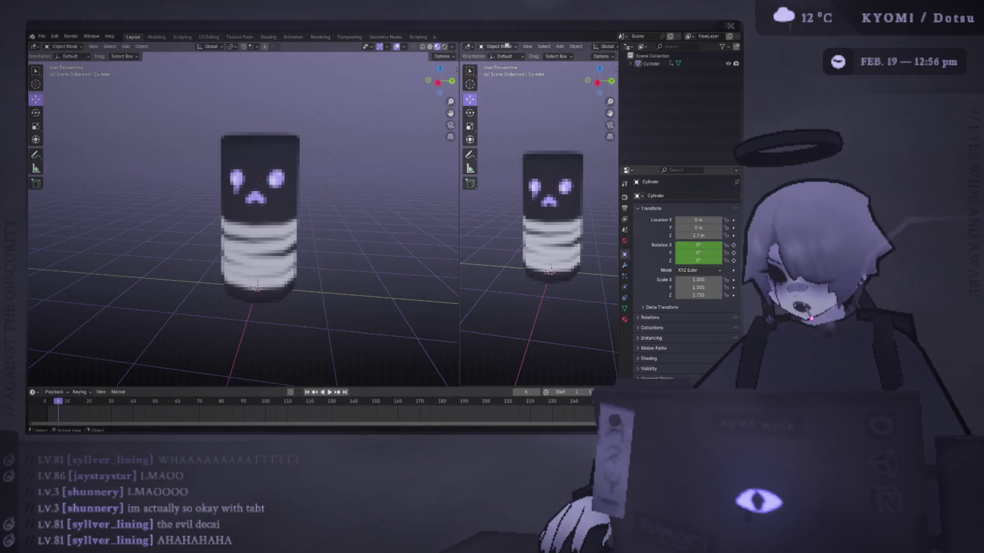
Step: In the Compositing workspace, split the node editor and make the left area a 3D Viewport
{"action": "mouse_move", "coordinate": [458, 43]}
{"action": "left_mouse_down"}
{"action": "mouse_move", "coordinate": [408, 48]}
{"action": "mouse_move", "coordinate": [459, 43]}
{"action": "left_mouse_up"}
{"action": "left_click", "coordinate": [347, 38]}
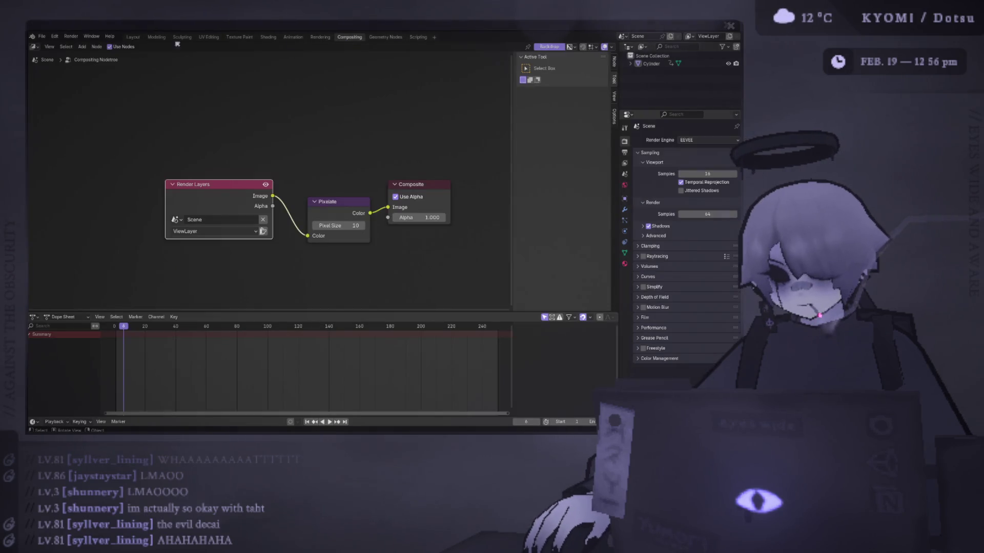
{"action": "left_click_drag", "start_coordinate": [30, 43], "coordinate": [264, 49]}
{"action": "left_click", "coordinate": [34, 47]}
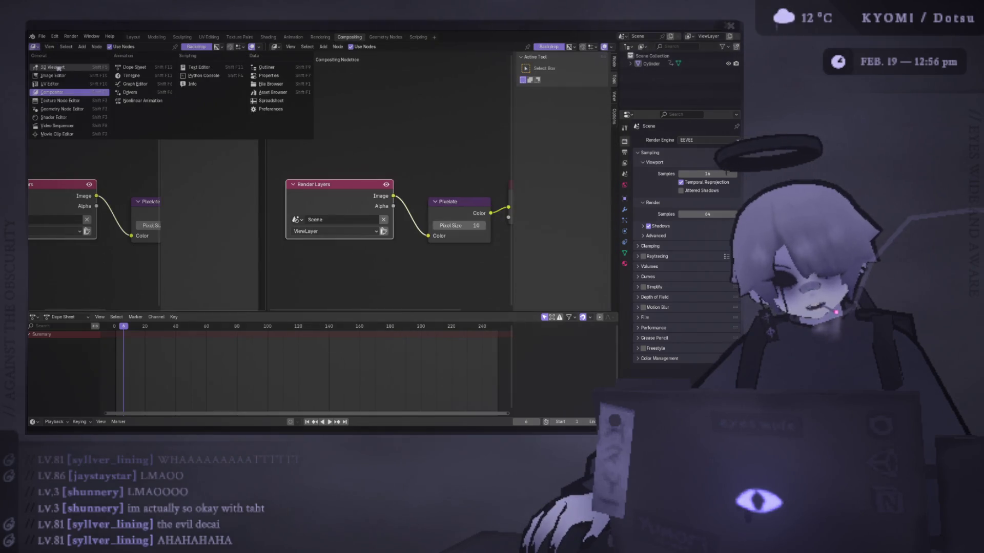
{"action": "left_click", "coordinate": [57, 66]}
Step: Use Material Preview with Compositor set to Always, and raise Pixel Size from 10 to 14
{"action": "scroll", "coordinate": [215, 47], "scroll_direction": "right", "scroll_amount": 5}
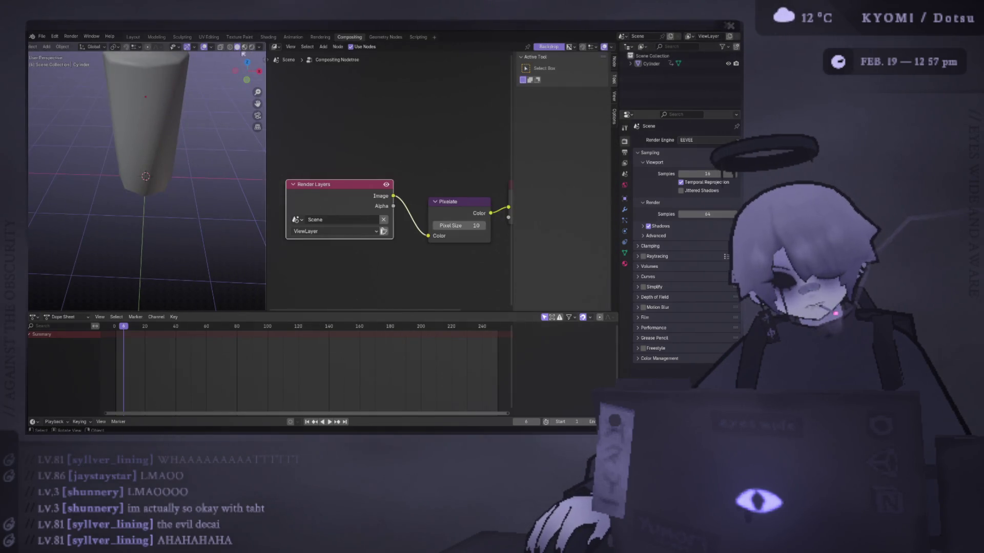
{"action": "left_click", "coordinate": [244, 46]}
{"action": "mouse_move", "coordinate": [153, 129]}
{"action": "middle_mouse_down"}
{"action": "mouse_move", "coordinate": [130, 159]}
{"action": "mouse_move", "coordinate": [138, 148]}
{"action": "middle_mouse_up"}
{"action": "scroll", "coordinate": [138, 148], "scroll_direction": "up", "scroll_amount": 6}
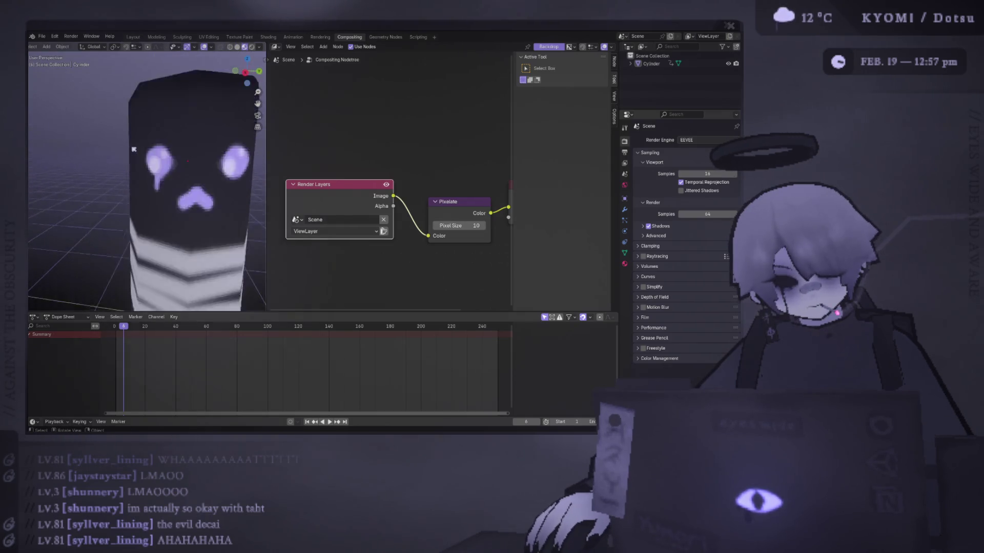
{"action": "left_click", "coordinate": [259, 46]}
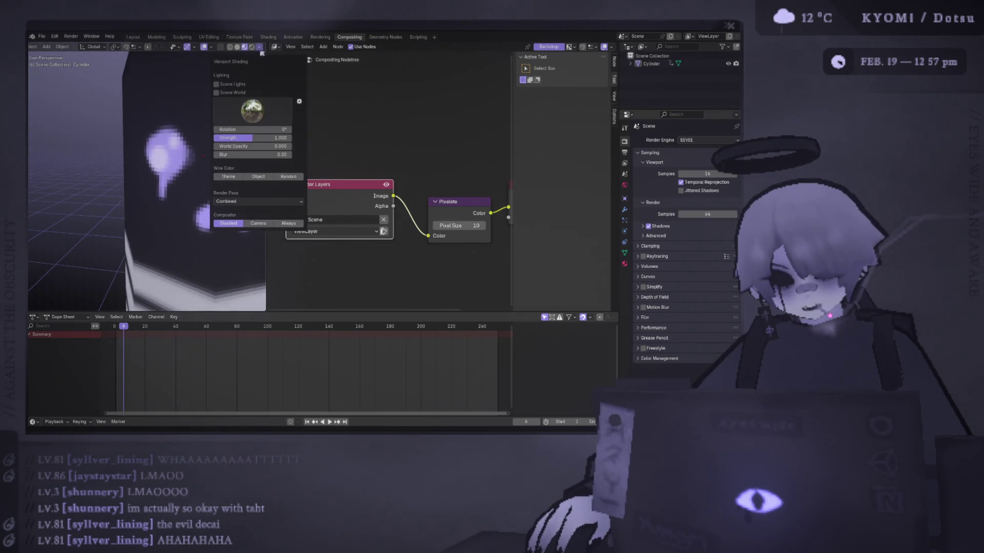
{"action": "left_click", "coordinate": [290, 224]}
{"action": "scroll", "coordinate": [153, 205], "scroll_direction": "down", "scroll_amount": 5}
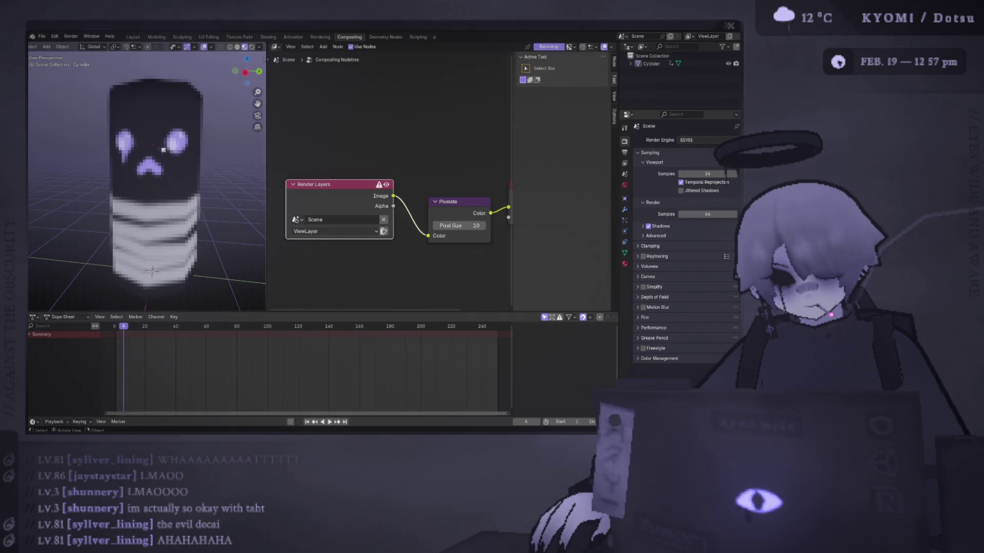
{"action": "left_click_drag", "start_coordinate": [458, 226], "coordinate": [479, 226]}
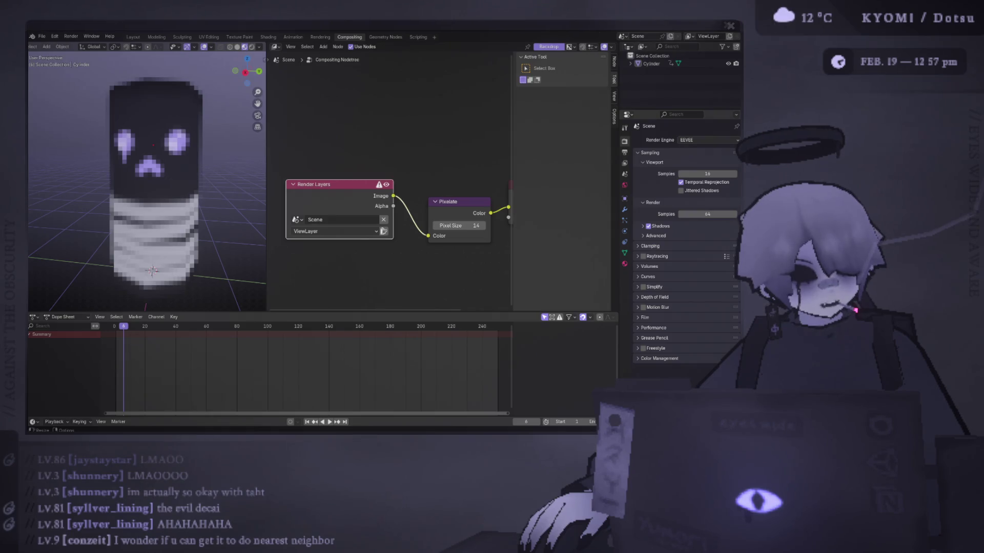
{"action": "key", "text": "alt+Tab"}
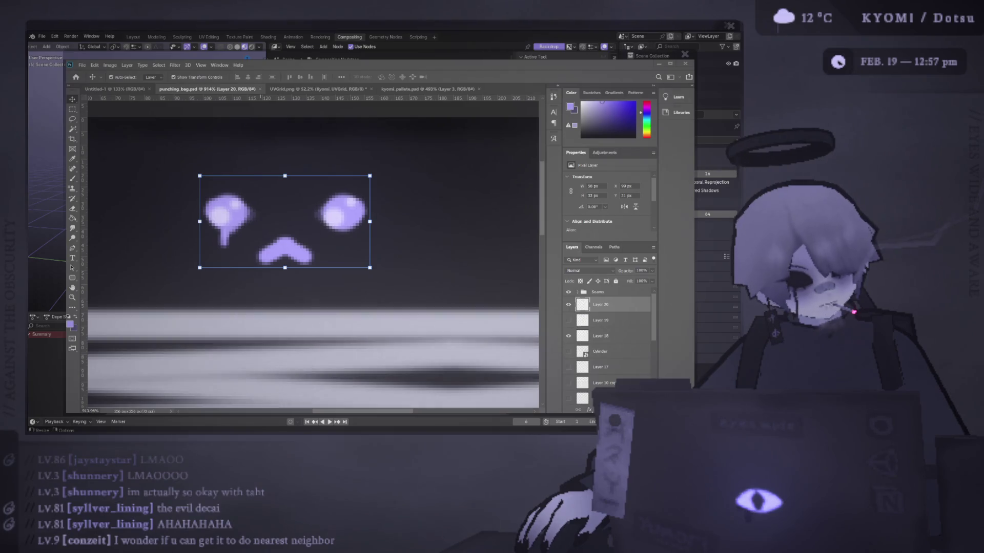
{"action": "key", "text": "alt+Tab"}
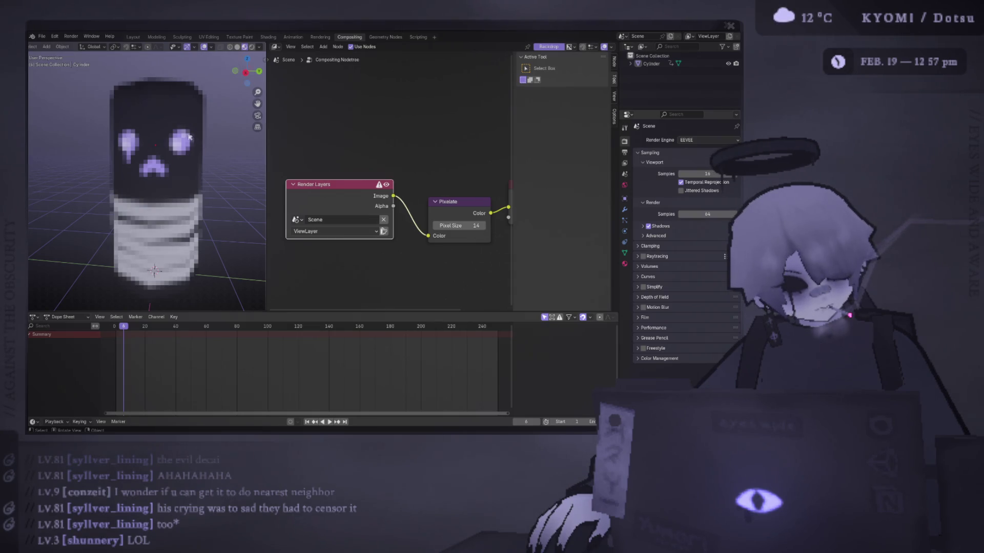
{"action": "key", "text": "alt+Tab"}
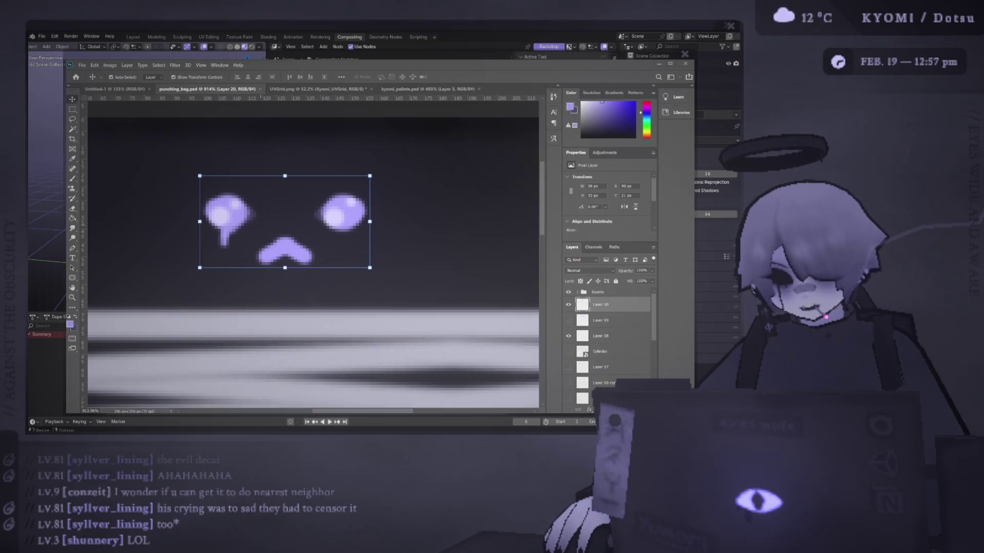
{"action": "key", "text": "alt+Tab"}
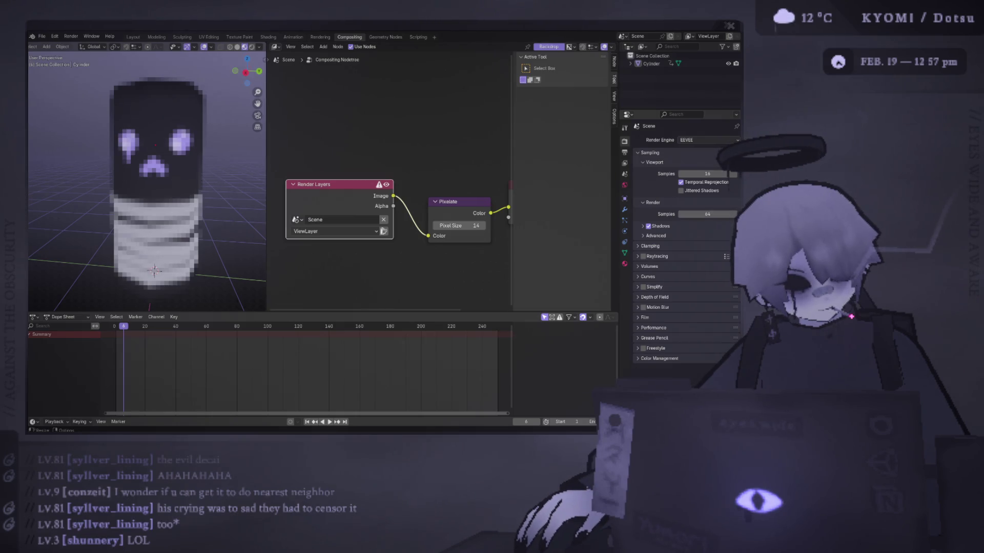
{"action": "key", "text": "alt+Tab"}
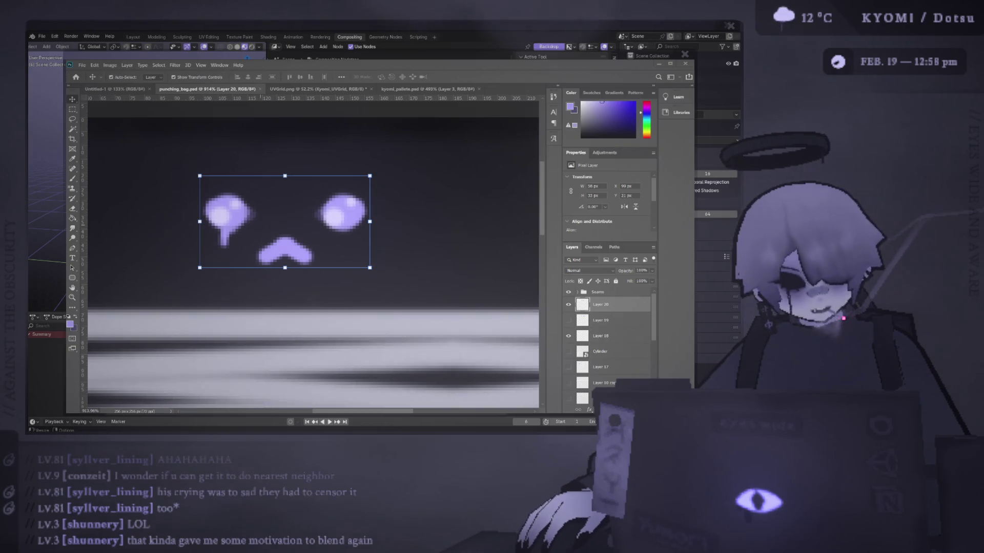
{"action": "key", "text": "alt+Tab"}
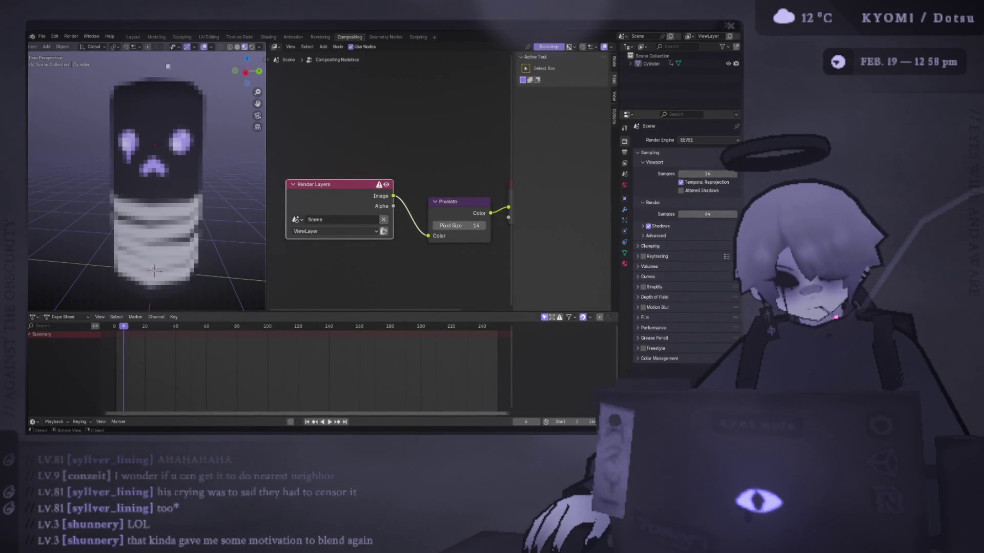
{"action": "scroll", "coordinate": [416, 188], "scroll_direction": "down", "scroll_amount": 3}
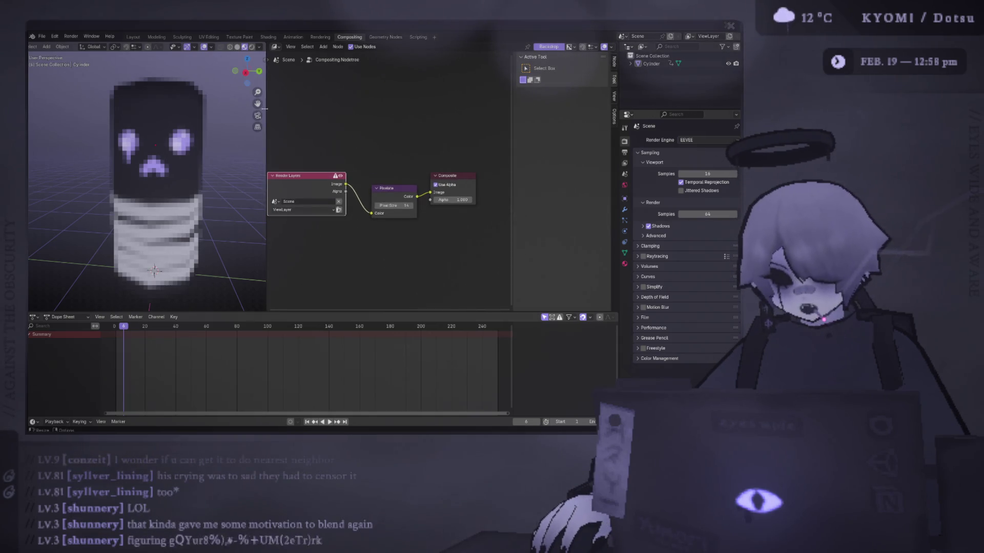
Step: Widen the node editor and insert a Posterize node between Render Layers and Pixelate
{"action": "left_click_drag", "start_coordinate": [266, 256], "coordinate": [192, 256]}
{"action": "right_click", "coordinate": [290, 92]}
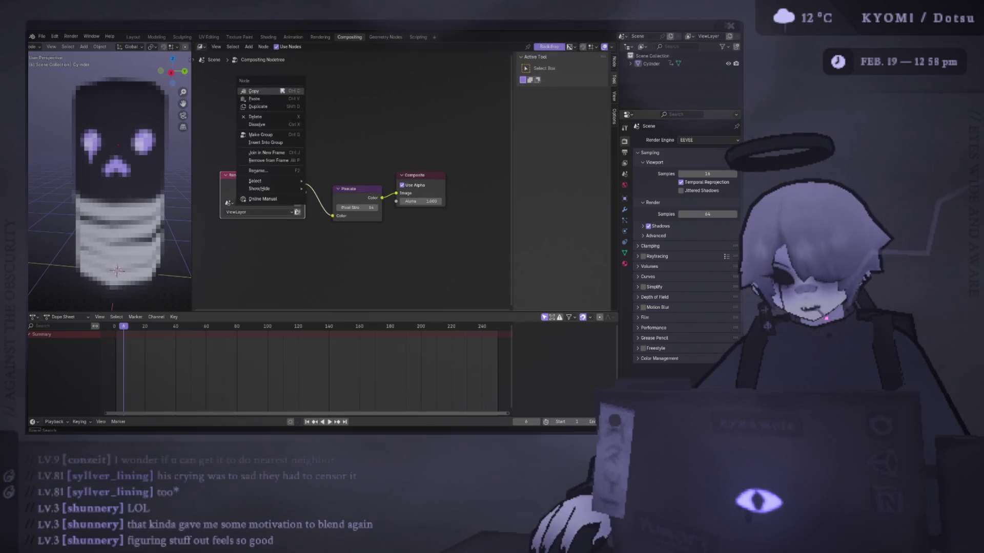
{"action": "left_click", "coordinate": [249, 47]}
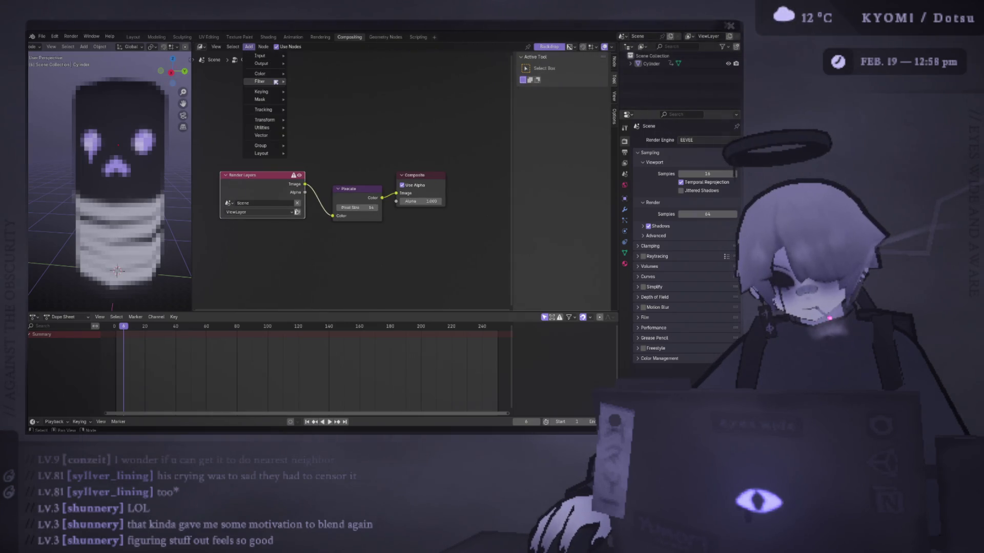
{"action": "mouse_move", "coordinate": [277, 82]}
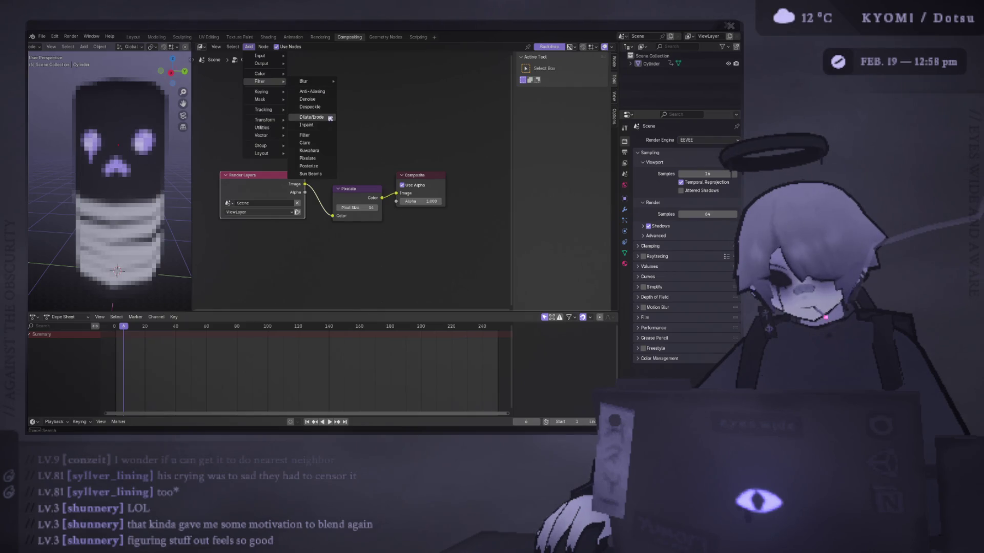
{"action": "left_click", "coordinate": [328, 169]}
{"action": "left_click", "coordinate": [321, 196]}
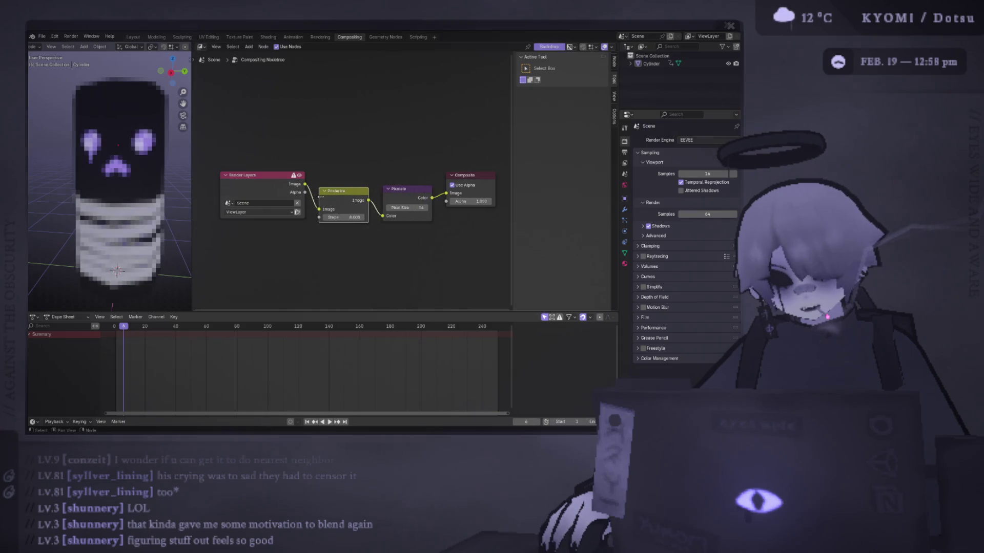
Step: Vary the Posterize Steps value, raising it to about 10.8
{"action": "mouse_move", "coordinate": [342, 215]}
{"action": "left_mouse_down"}
{"action": "mouse_move", "coordinate": [308, 215]}
{"action": "mouse_move", "coordinate": [354, 217]}
{"action": "left_mouse_up"}
{"action": "scroll", "coordinate": [124, 215], "scroll_direction": "down", "scroll_amount": 4}
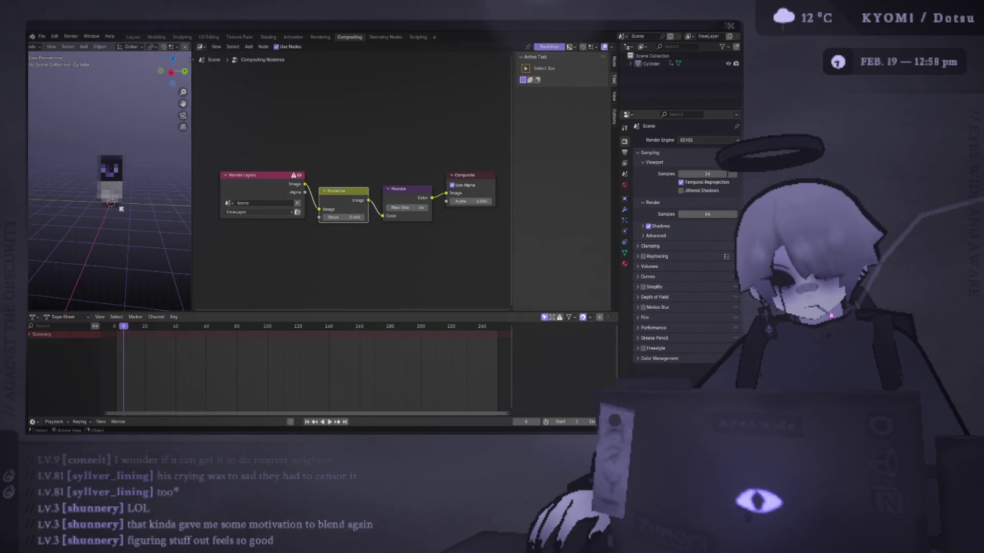
{"action": "scroll", "coordinate": [124, 216], "scroll_direction": "up", "scroll_amount": 5}
{"action": "mouse_move", "coordinate": [124, 215]}
{"action": "middle_mouse_down"}
{"action": "mouse_move", "coordinate": [105, 205]}
{"action": "mouse_move", "coordinate": [124, 217]}
{"action": "middle_mouse_up"}
{"action": "left_click_drag", "start_coordinate": [358, 217], "coordinate": [584, 217]}
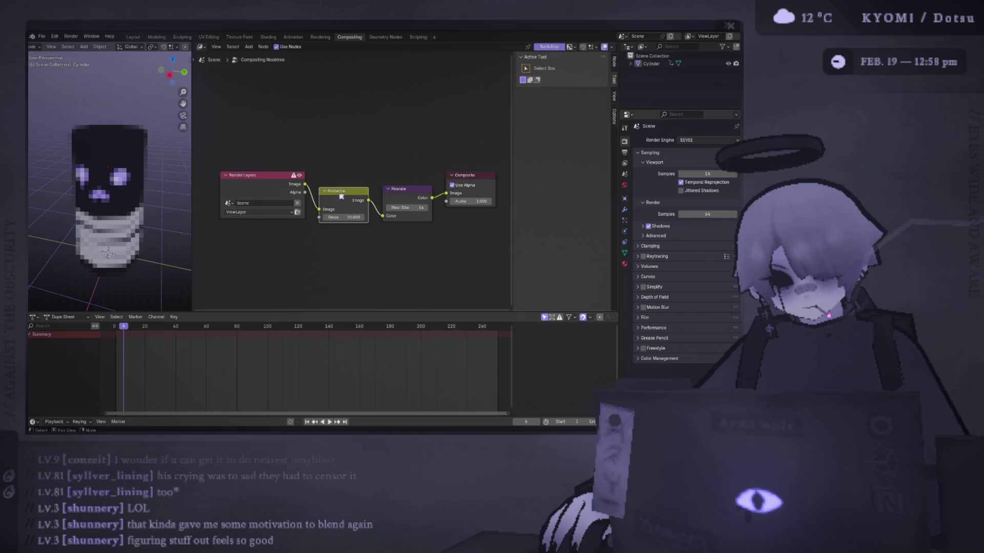
Step: Discard the Posterize node and insert an Anti-Aliasing node between Render Layers and Pixelate
{"action": "key", "text": "x"}
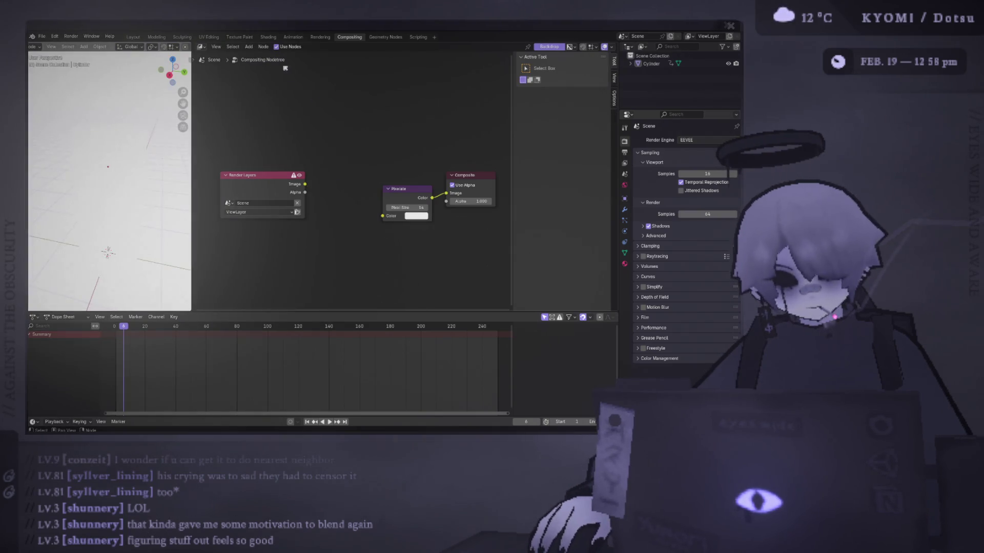
{"action": "key", "text": "ctrl+z"}
{"action": "key", "text": "ctrl+z"}
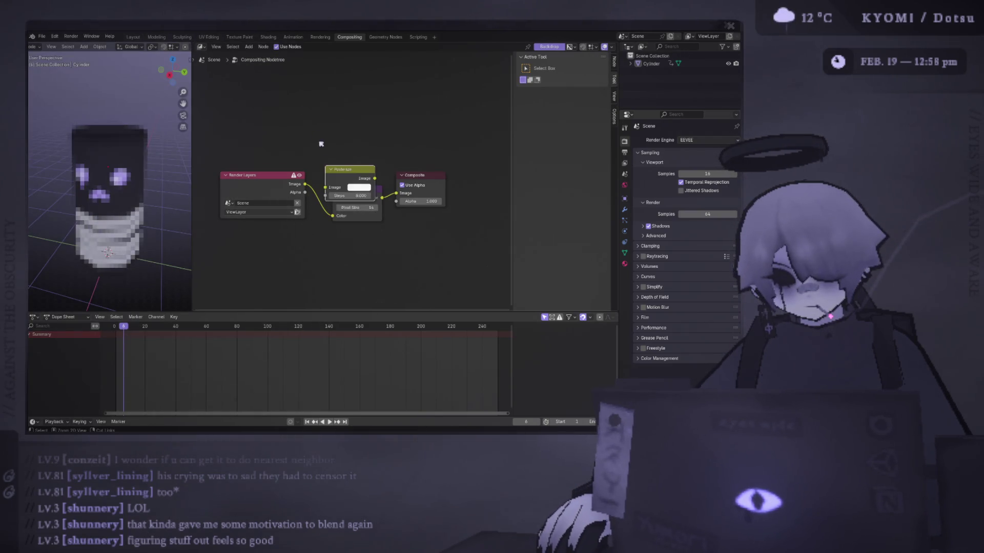
{"action": "key", "text": "ctrl+z"}
{"action": "left_click", "coordinate": [257, 48]}
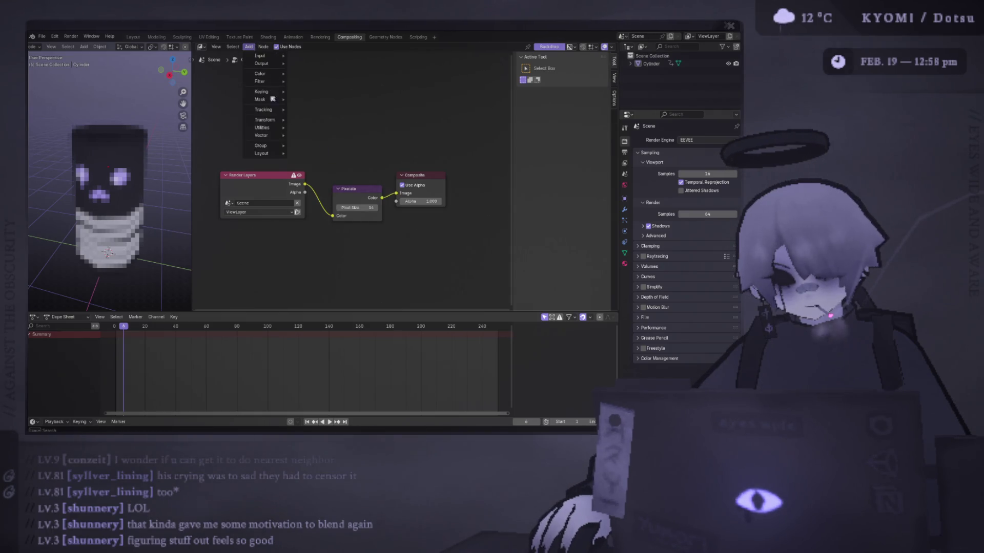
{"action": "mouse_move", "coordinate": [276, 82]}
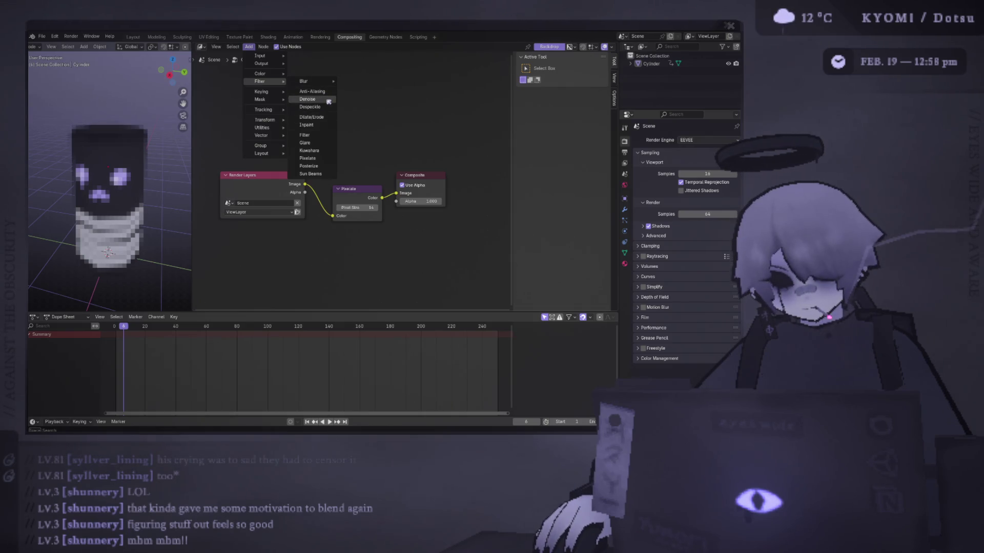
{"action": "left_click", "coordinate": [327, 94]}
{"action": "left_click", "coordinate": [313, 189]}
Step: Try Anti-Aliasing settings and rewiring it after Pixelate, then undo to remove it
{"action": "left_click_drag", "start_coordinate": [340, 216], "coordinate": [354, 224]}
{"action": "key", "text": "ctrl+z"}
{"action": "key", "text": "ctrl+z"}
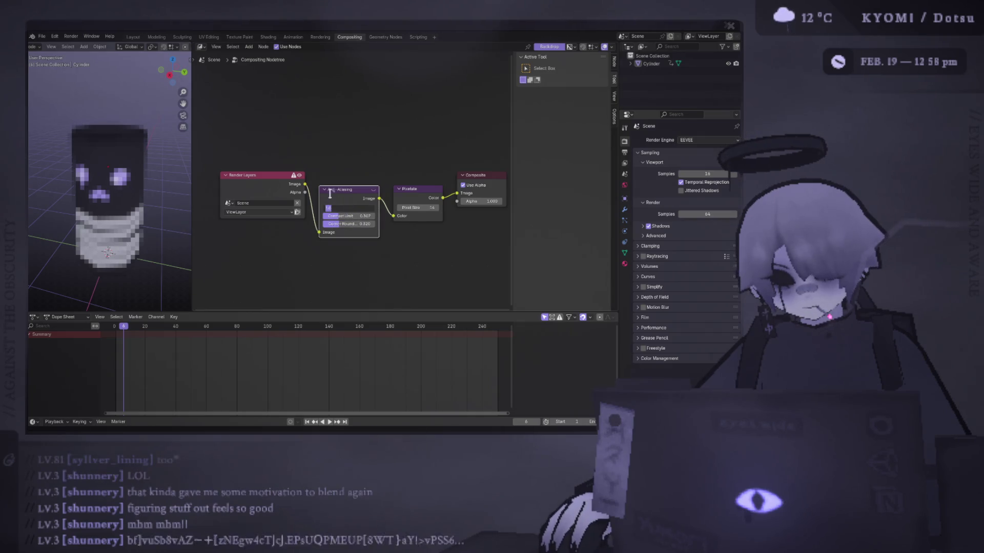
{"action": "left_click_drag", "start_coordinate": [338, 189], "coordinate": [341, 95], "text": "alt"}
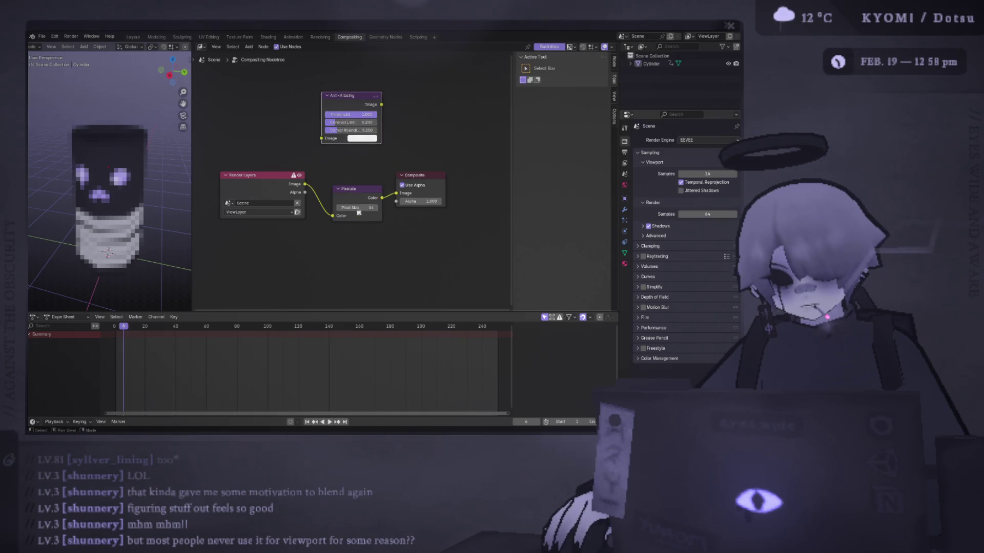
{"action": "left_click_drag", "start_coordinate": [382, 197], "coordinate": [320, 138]}
{"action": "left_click_drag", "start_coordinate": [382, 104], "coordinate": [396, 193]}
{"action": "mouse_move", "coordinate": [368, 114]}
{"action": "left_mouse_down"}
{"action": "mouse_move", "coordinate": [358, 114]}
{"action": "mouse_move", "coordinate": [400, 130]}
{"action": "left_mouse_up"}
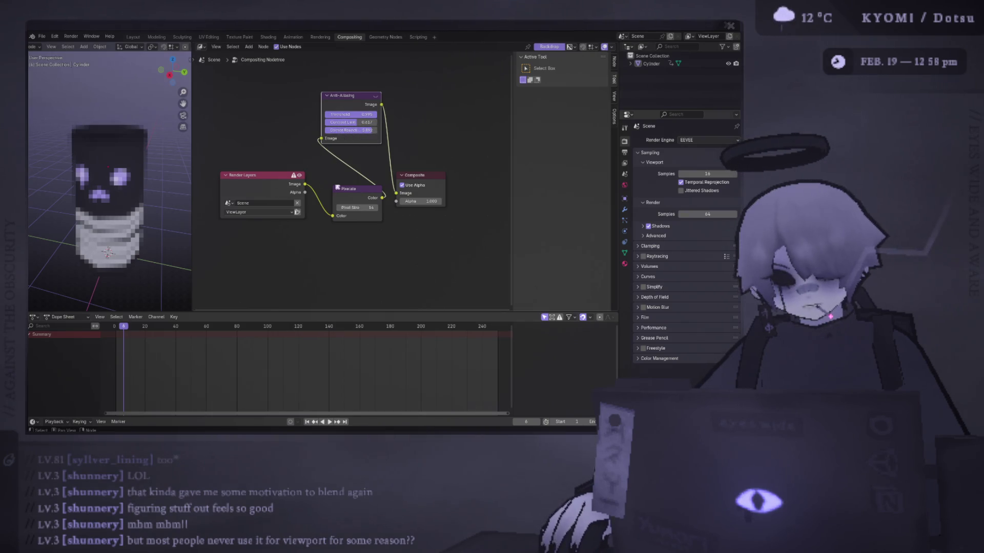
{"action": "key", "text": "ctrl+z"}
{"action": "key", "text": "ctrl+z"}
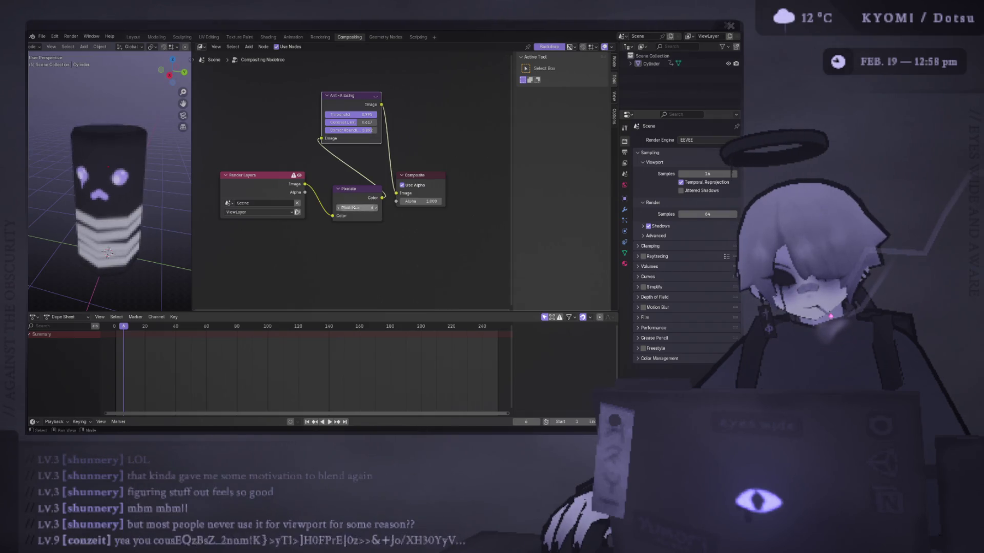
{"action": "key", "text": "ctrl+z"}
{"action": "key", "text": "ctrl+z"}
{"action": "key", "text": "ctrl+z"}
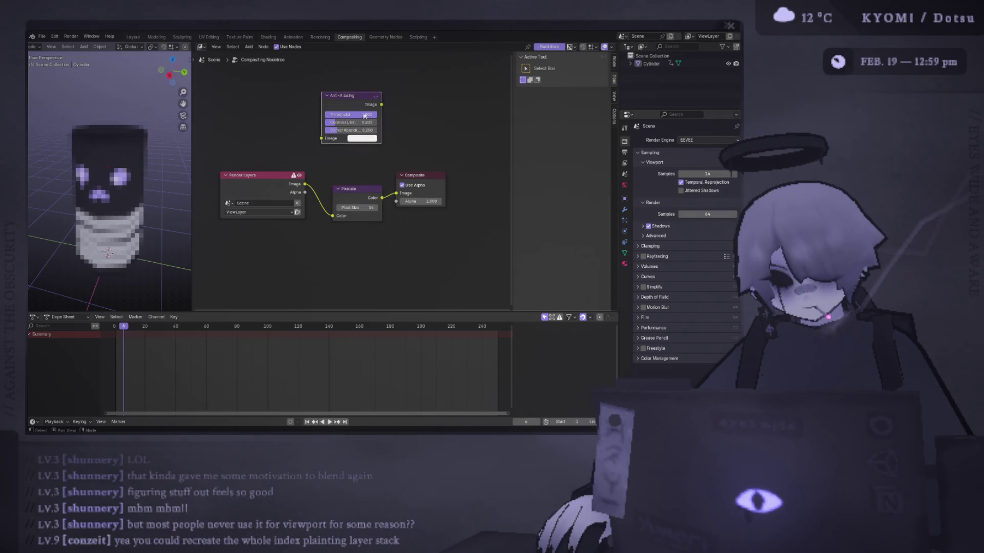
Step: Lower the Pixelate node's Pixel Size from 14 to 7
{"action": "double_click", "coordinate": [365, 207]}
{"action": "type", "text": "7"}
{"action": "key", "text": "Return"}
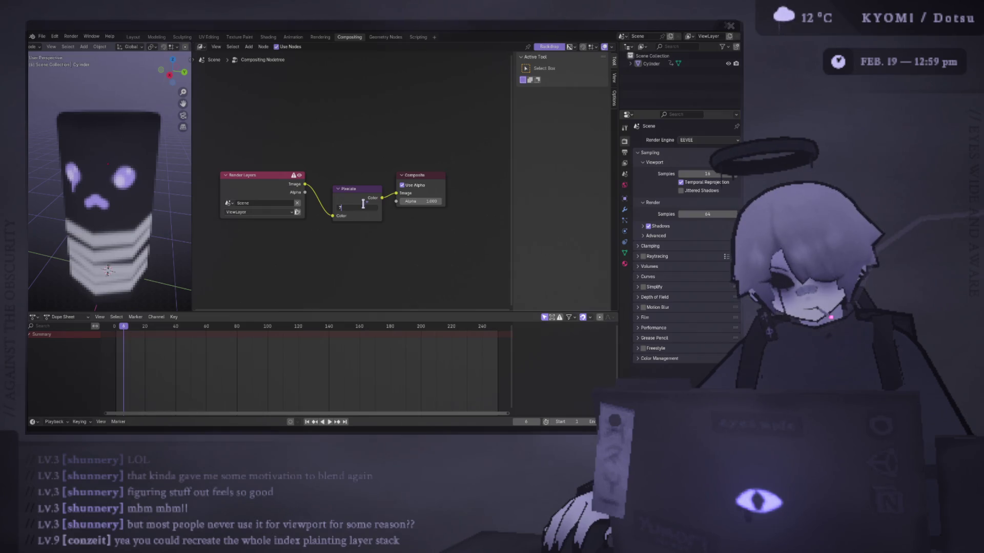
{"action": "key", "text": "Return"}
Step: Orbit the pixelated cylinder in the preview and widen the 3D view
{"action": "middle_click_drag", "start_coordinate": [128, 169], "coordinate": [161, 164]}
{"action": "scroll", "coordinate": [159, 167], "scroll_direction": "down", "scroll_amount": 3}
{"action": "scroll", "coordinate": [151, 173], "scroll_direction": "up", "scroll_amount": 8}
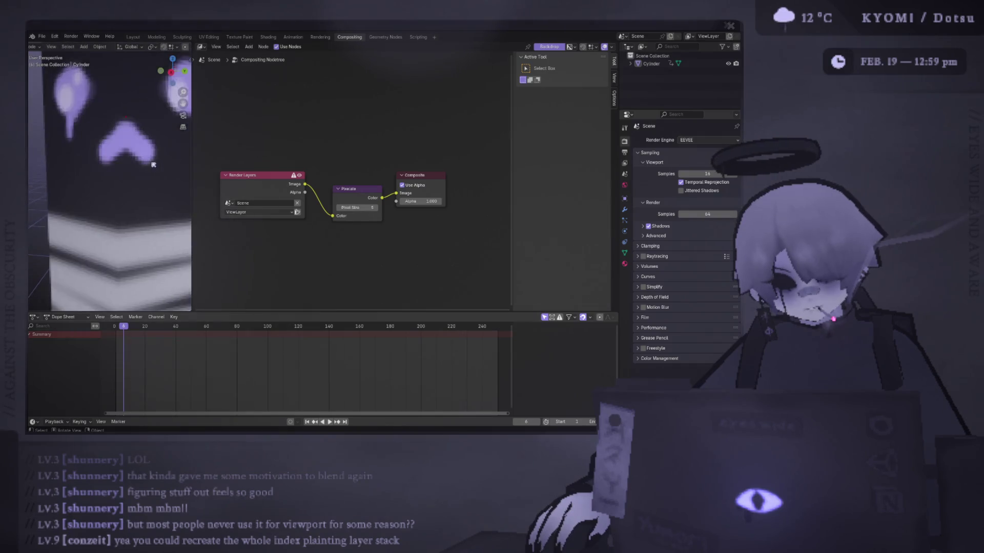
{"action": "scroll", "coordinate": [149, 175], "scroll_direction": "down", "scroll_amount": 8}
{"action": "middle_click_drag", "start_coordinate": [165, 171], "coordinate": [196, 164]}
{"action": "mouse_move", "coordinate": [193, 165]}
{"action": "left_mouse_down"}
{"action": "mouse_move", "coordinate": [417, 153]}
{"action": "mouse_move", "coordinate": [300, 144]}
{"action": "left_mouse_up"}
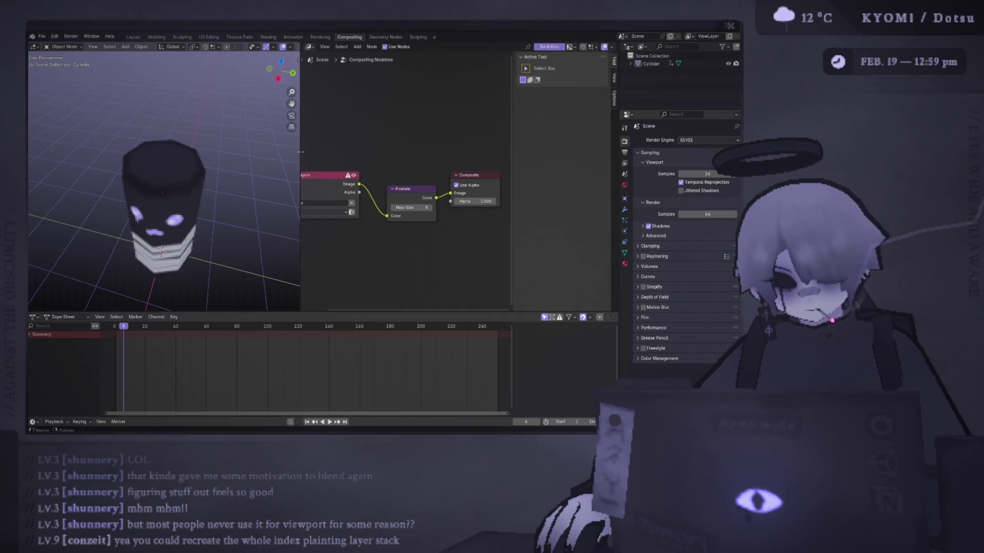
{"action": "left_click_drag", "start_coordinate": [301, 161], "coordinate": [328, 161]}
Step: Inspect the pixelated cylinder from several angles in Layout, then return to Compositing
{"action": "left_click", "coordinate": [134, 37]}
{"action": "mouse_move", "coordinate": [359, 153]}
{"action": "middle_mouse_down"}
{"action": "mouse_move", "coordinate": [361, 240]}
{"action": "mouse_move", "coordinate": [374, 132]}
{"action": "mouse_move", "coordinate": [380, 195]}
{"action": "mouse_move", "coordinate": [320, 108]}
{"action": "mouse_move", "coordinate": [286, 140]}
{"action": "mouse_move", "coordinate": [348, 141]}
{"action": "middle_mouse_up"}
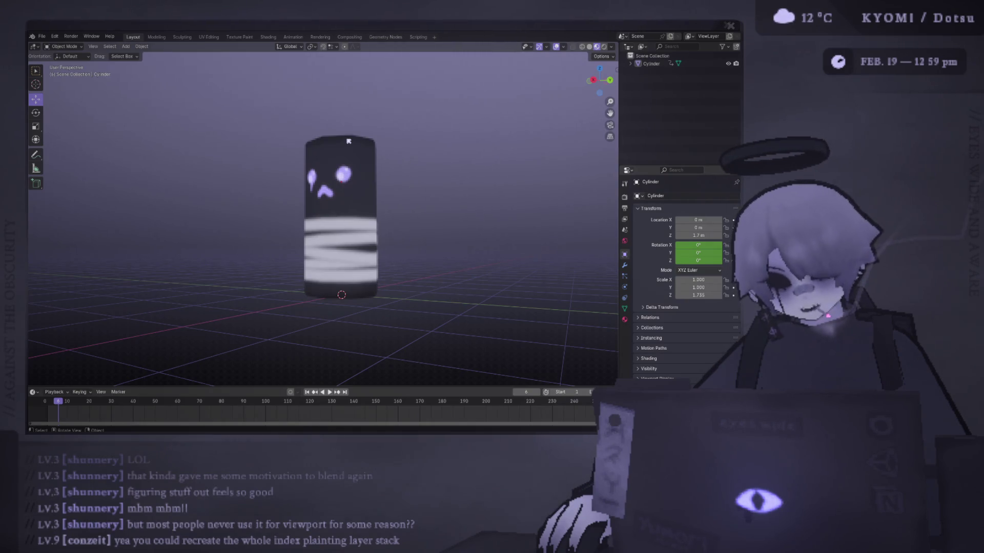
{"action": "middle_click_drag", "start_coordinate": [349, 141], "coordinate": [353, 172]}
{"action": "scroll", "coordinate": [353, 174], "scroll_direction": "up", "scroll_amount": 4}
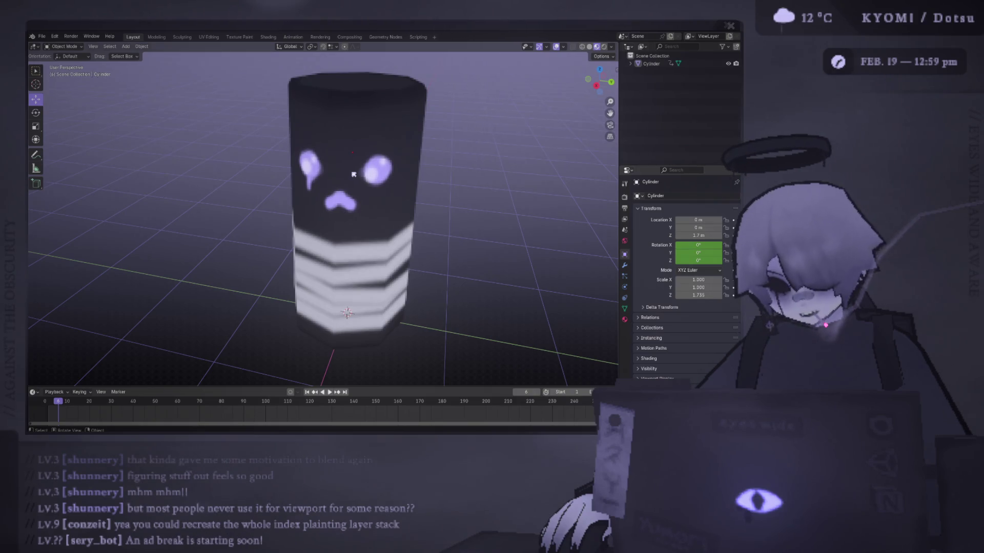
{"action": "mouse_move", "coordinate": [354, 174]}
{"action": "middle_mouse_down"}
{"action": "mouse_move", "coordinate": [354, 297]}
{"action": "mouse_move", "coordinate": [353, 105]}
{"action": "mouse_move", "coordinate": [287, 123]}
{"action": "mouse_move", "coordinate": [317, 215]}
{"action": "middle_mouse_up"}
{"action": "scroll", "coordinate": [334, 286], "scroll_direction": "up", "scroll_amount": 3}
{"action": "scroll", "coordinate": [334, 285], "scroll_direction": "down", "scroll_amount": 4}
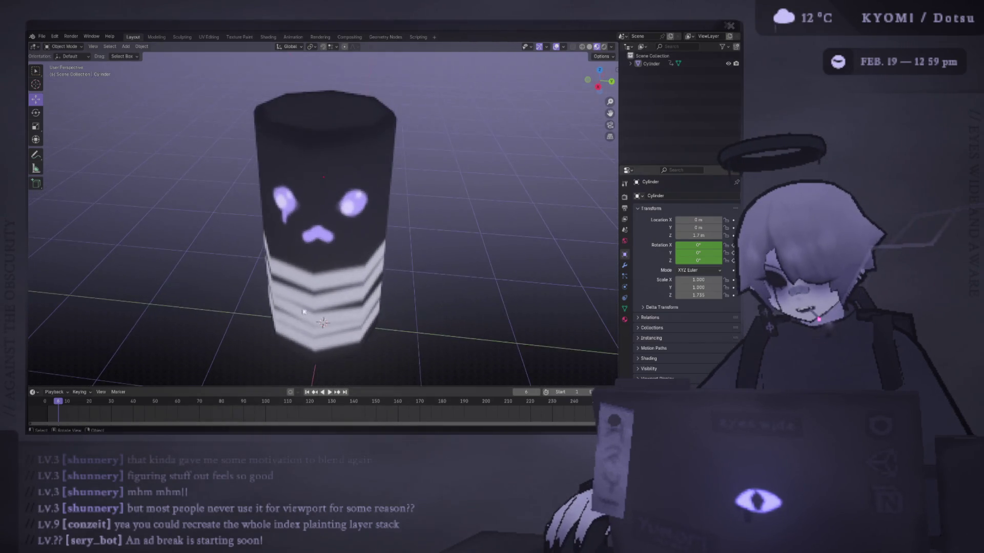
{"action": "mouse_move", "coordinate": [300, 297]}
{"action": "middle_mouse_down"}
{"action": "mouse_move", "coordinate": [291, 267]}
{"action": "mouse_move", "coordinate": [318, 287]}
{"action": "mouse_move", "coordinate": [333, 266]}
{"action": "middle_mouse_up"}
{"action": "scroll", "coordinate": [337, 258], "scroll_direction": "up", "scroll_amount": 2}
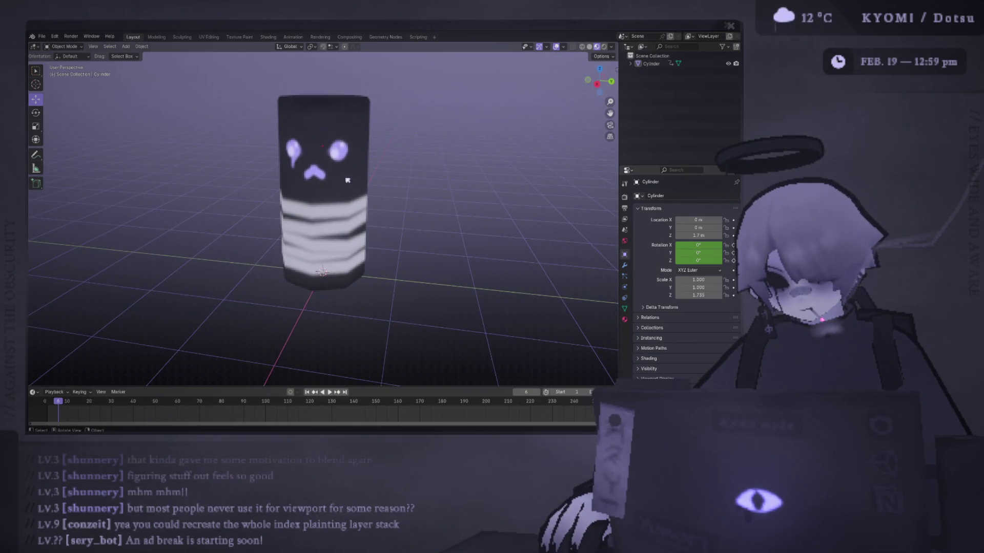
{"action": "middle_click_drag", "start_coordinate": [347, 180], "coordinate": [358, 187]}
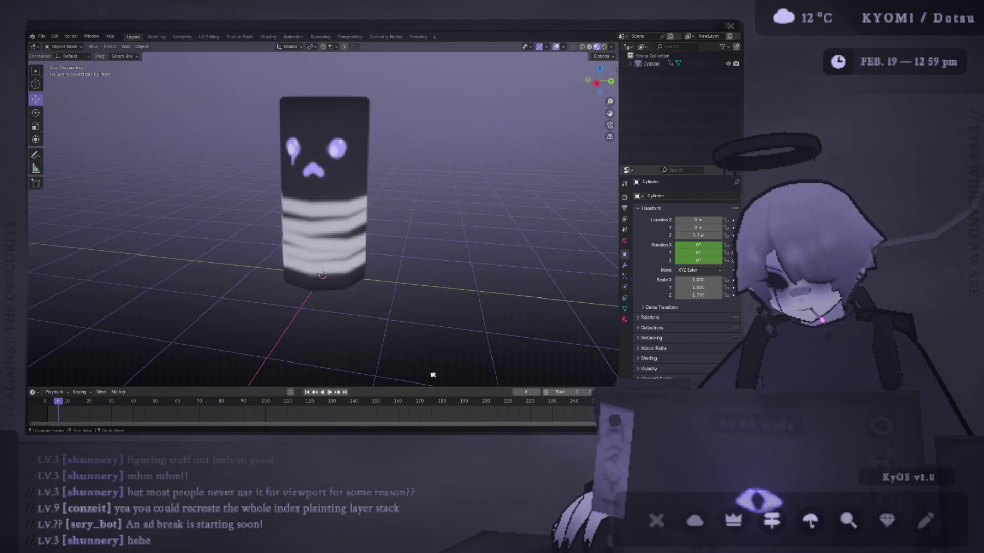
{"action": "key", "text": "alt+Tab"}
{"action": "key", "text": "alt+Tab"}
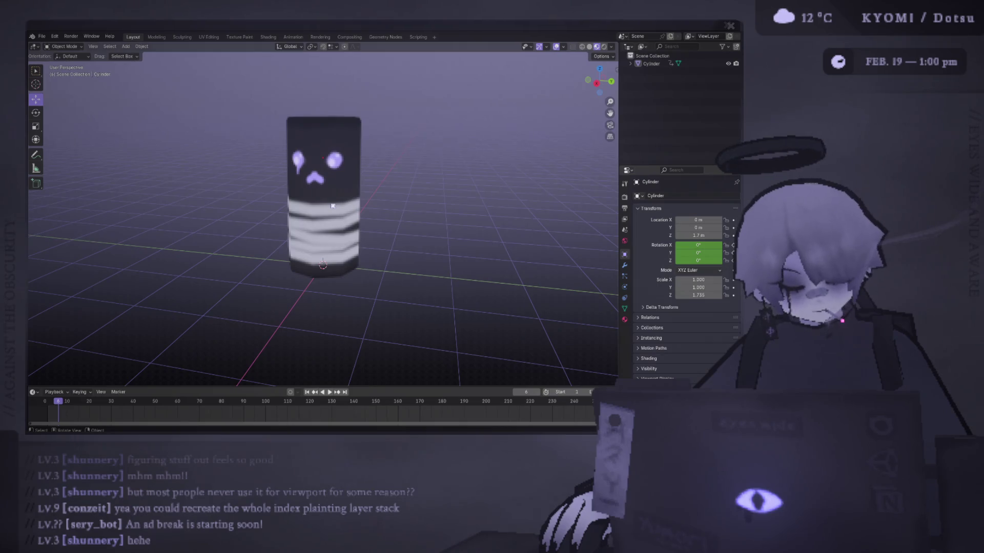
{"action": "left_click", "coordinate": [350, 37]}
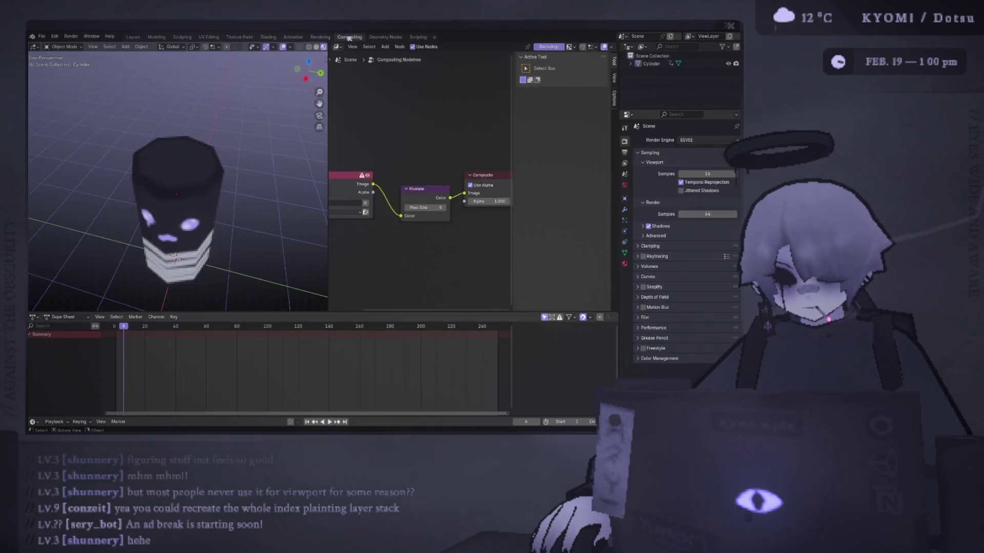
Step: Delete the Pixelate node and link Render Layers Image straight to Composite Image
{"action": "left_click_drag", "start_coordinate": [328, 148], "coordinate": [231, 151]}
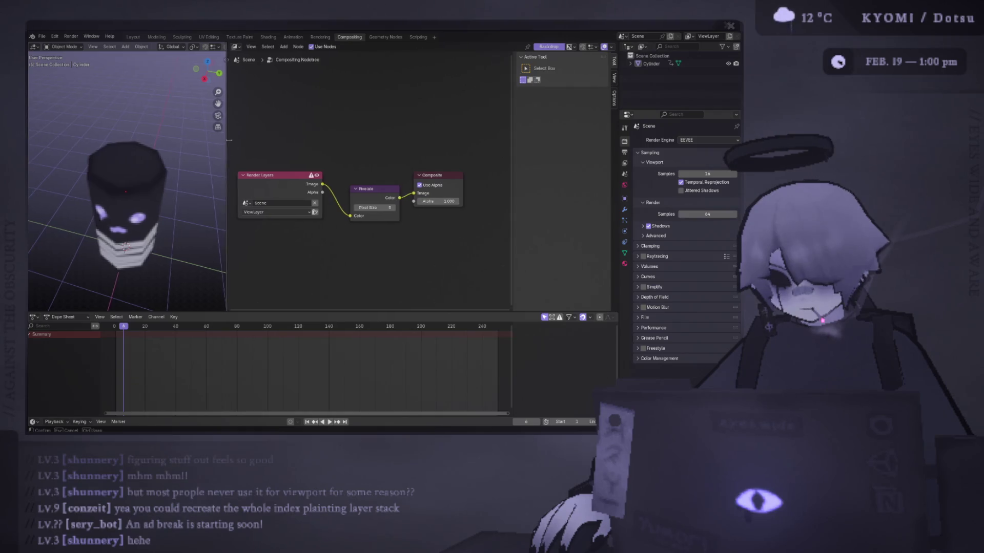
{"action": "middle_click_drag", "start_coordinate": [374, 139], "coordinate": [392, 134]}
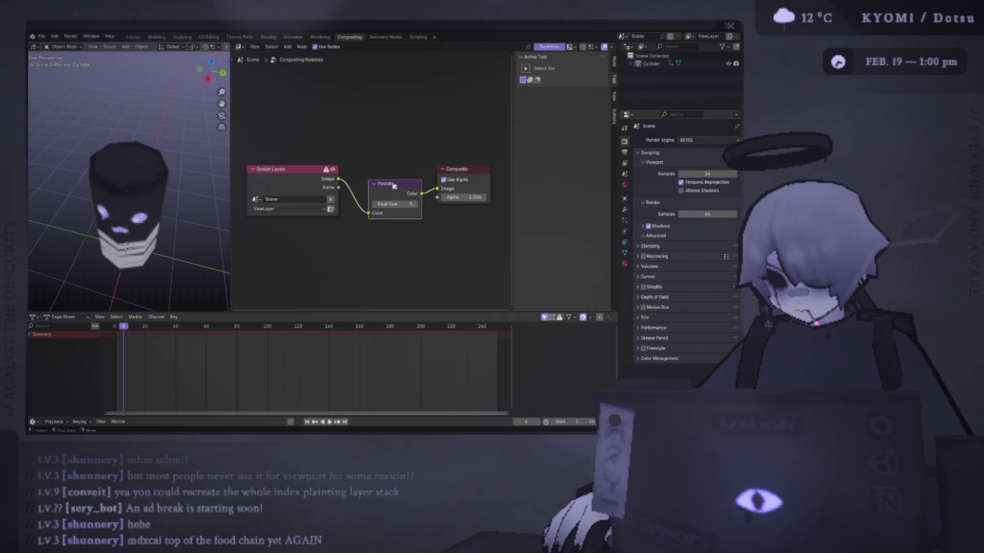
{"action": "key", "text": "x"}
{"action": "left_click_drag", "start_coordinate": [338, 179], "coordinate": [437, 188]}
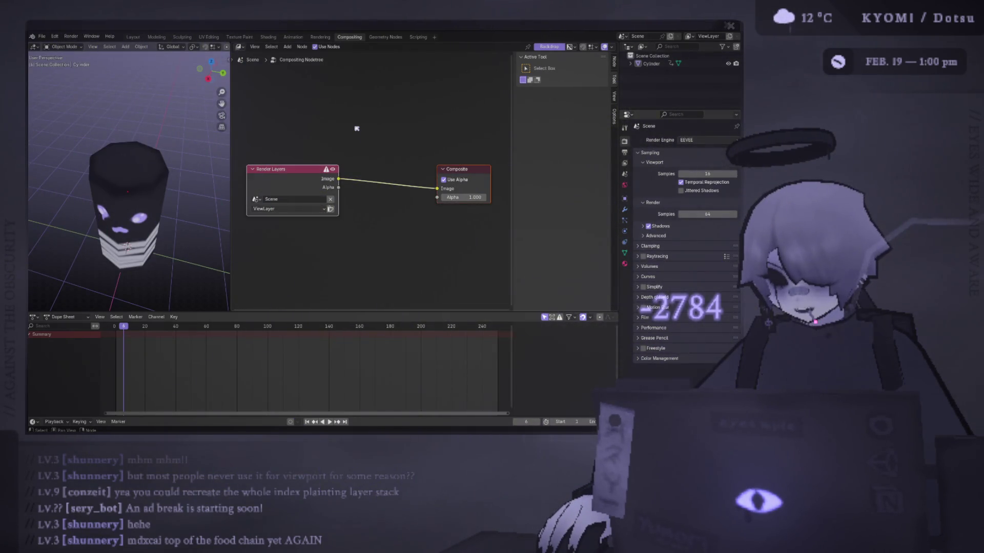
{"action": "key", "text": "shift+a"}
{"action": "left_click", "coordinate": [310, 64]}
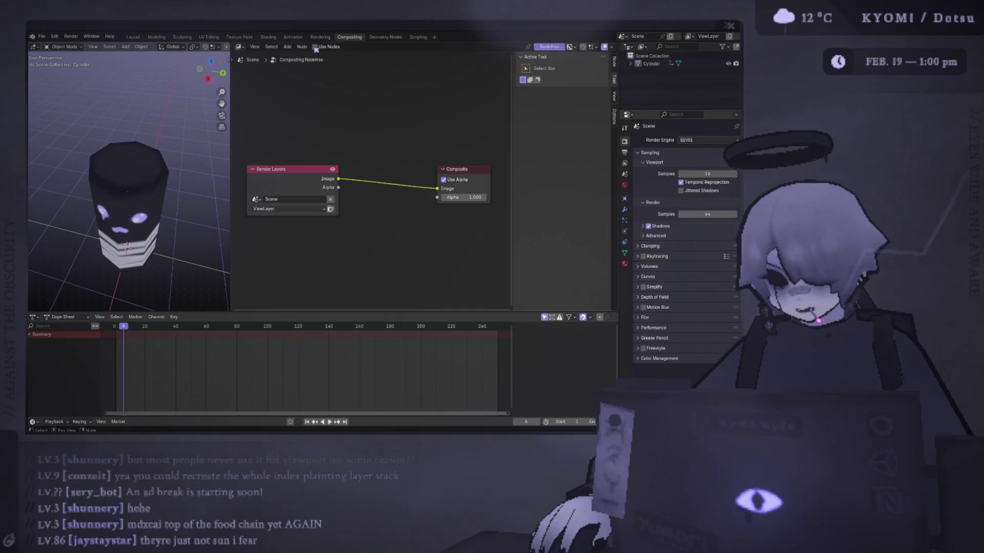
{"action": "mouse_move", "coordinate": [306, 129]}
{"action": "left_mouse_down"}
{"action": "mouse_move", "coordinate": [397, 226]}
{"action": "mouse_move", "coordinate": [428, 237]}
{"action": "left_mouse_up"}
{"action": "scroll", "coordinate": [353, 160], "scroll_direction": "down", "scroll_amount": 2}
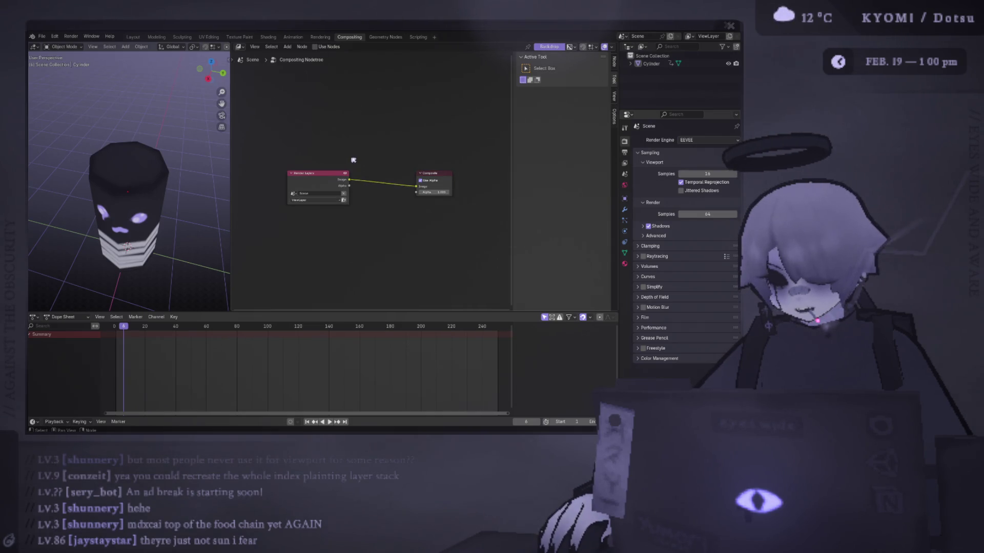
{"action": "left_click", "coordinate": [348, 175]}
{"action": "left_click", "coordinate": [336, 74]}
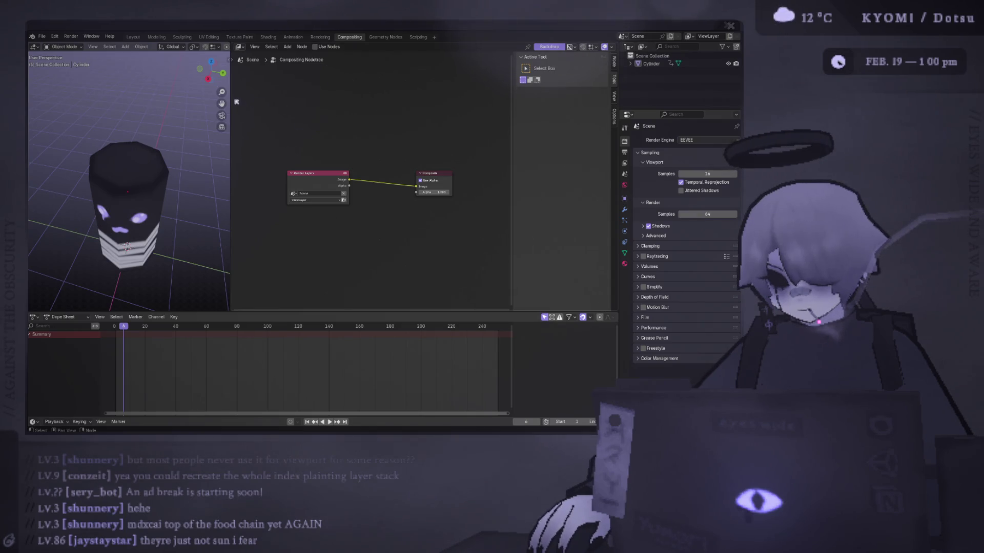
Step: View the smooth, unpixelated cylinder in the Layout workspace
{"action": "left_click_drag", "start_coordinate": [231, 105], "coordinate": [326, 125]}
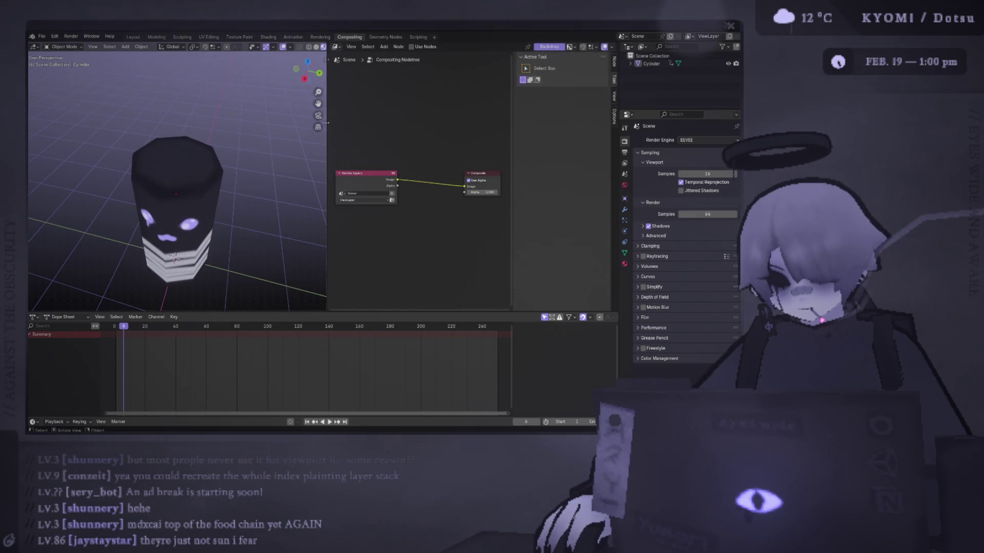
{"action": "left_click", "coordinate": [134, 36]}
{"action": "middle_click_drag", "start_coordinate": [220, 77], "coordinate": [240, 92]}
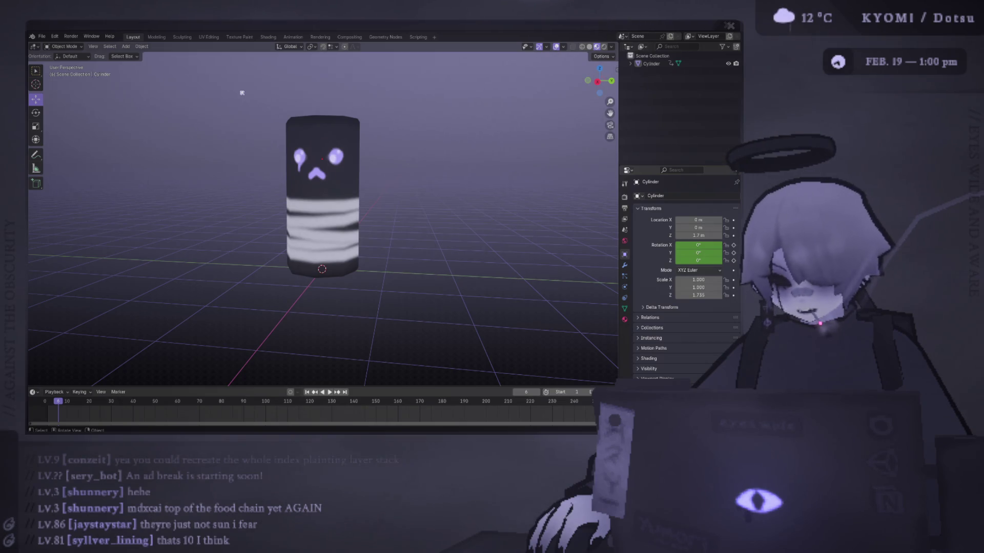
Step: Orbit the unpixelated cylinder from front, low and top views, then reopen Compositing
{"action": "middle_click_drag", "start_coordinate": [157, 178], "coordinate": [324, 163]}
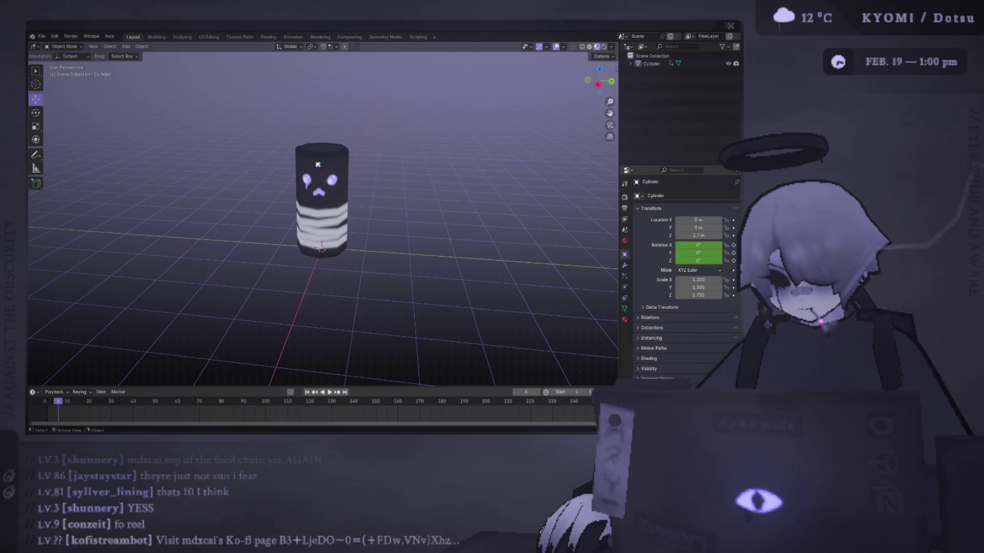
{"action": "middle_click_drag", "start_coordinate": [317, 164], "coordinate": [307, 180]}
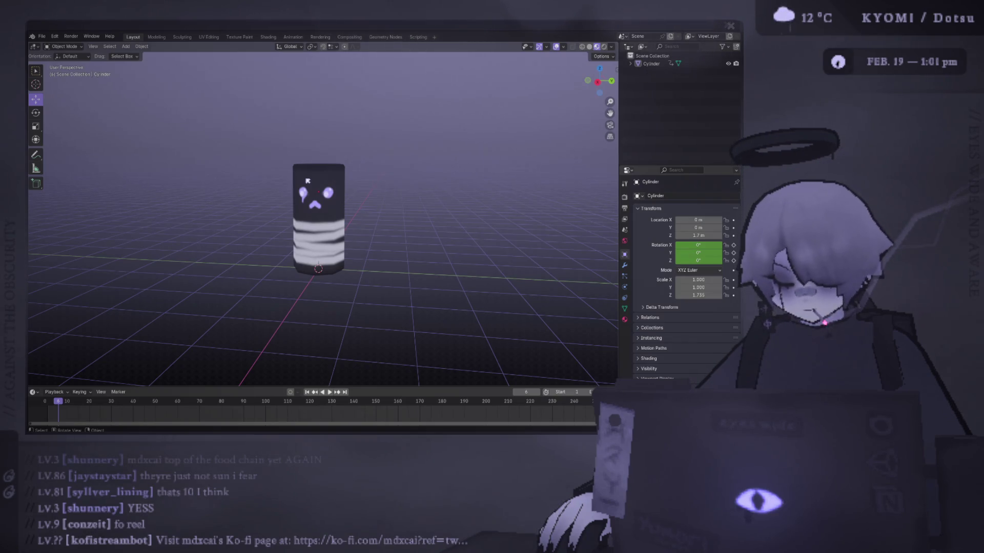
{"action": "middle_click_drag", "start_coordinate": [307, 181], "coordinate": [300, 207]}
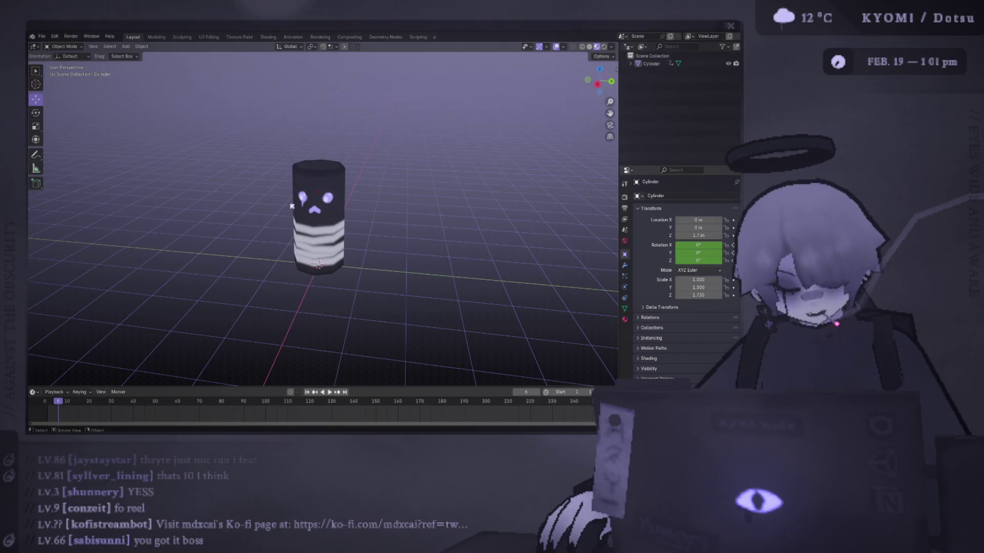
{"action": "scroll", "coordinate": [374, 229], "scroll_direction": "up", "scroll_amount": 3}
{"action": "mouse_move", "coordinate": [361, 233]}
{"action": "middle_mouse_down"}
{"action": "mouse_move", "coordinate": [377, 160]}
{"action": "mouse_move", "coordinate": [369, 159]}
{"action": "mouse_move", "coordinate": [341, 213]}
{"action": "mouse_move", "coordinate": [332, 179]}
{"action": "mouse_move", "coordinate": [329, 213]}
{"action": "mouse_move", "coordinate": [318, 139]}
{"action": "mouse_move", "coordinate": [308, 168]}
{"action": "mouse_move", "coordinate": [320, 159]}
{"action": "middle_mouse_up"}
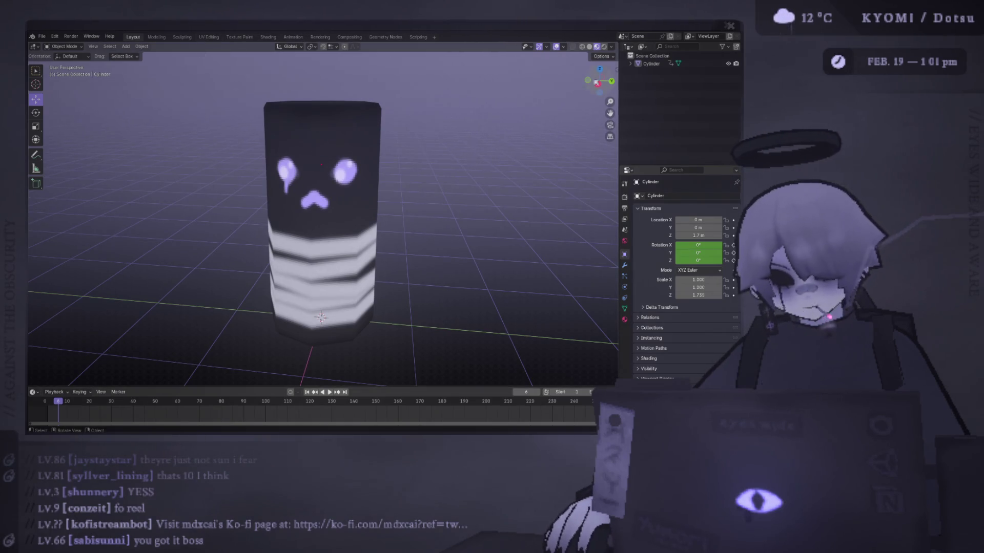
{"action": "left_click", "coordinate": [612, 47]}
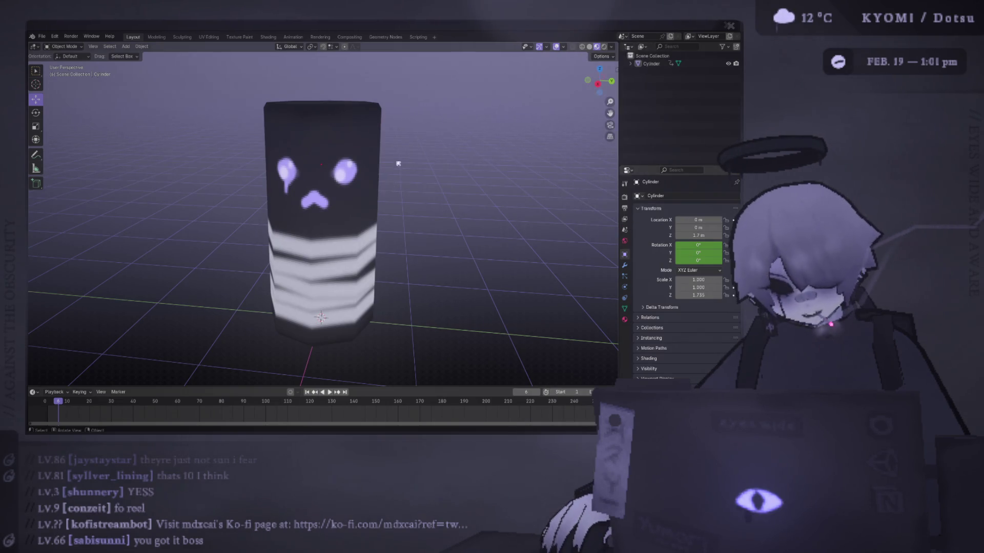
{"action": "left_click", "coordinate": [348, 37]}
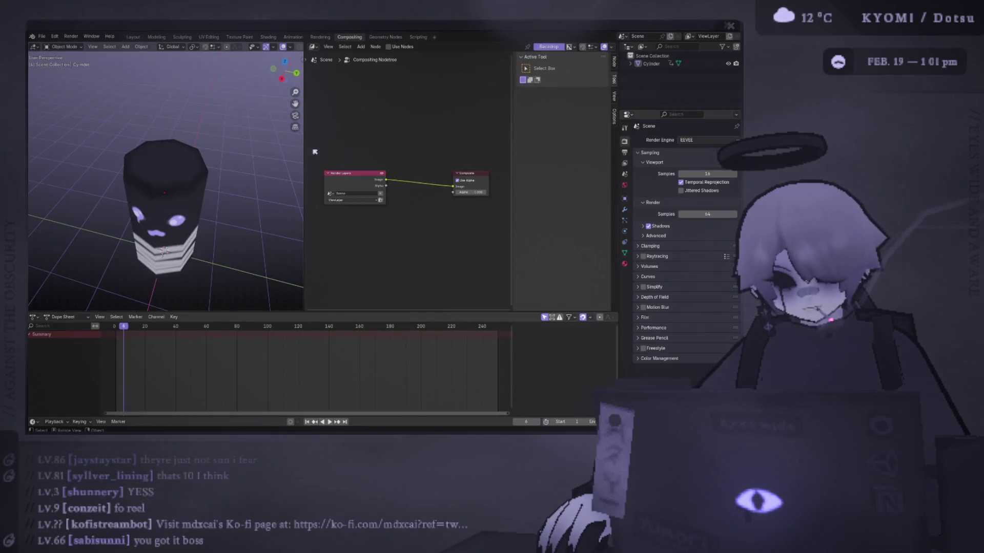
Step: Insert a Pixelate filter node between Render Layers and Composite
{"action": "left_click_drag", "start_coordinate": [304, 146], "coordinate": [198, 146]}
{"action": "left_click_drag", "start_coordinate": [265, 118], "coordinate": [446, 241]}
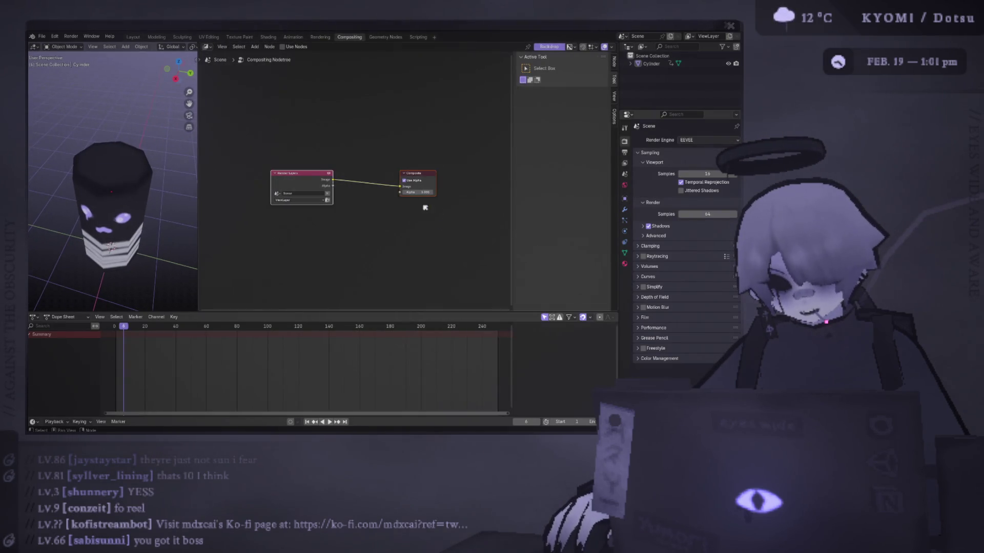
{"action": "key", "text": "Home"}
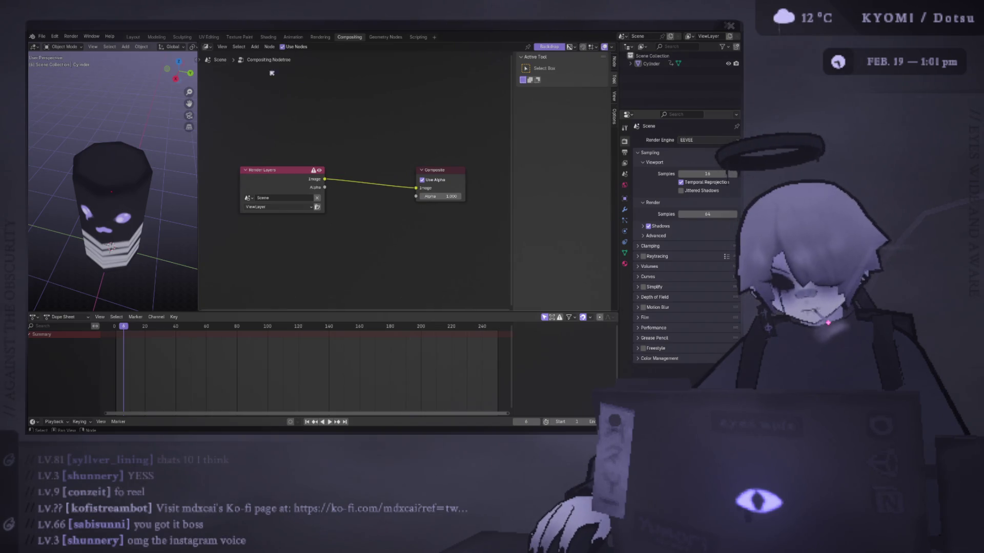
{"action": "left_click", "coordinate": [255, 47]}
{"action": "left_click", "coordinate": [255, 50]}
{"action": "left_click", "coordinate": [255, 47]}
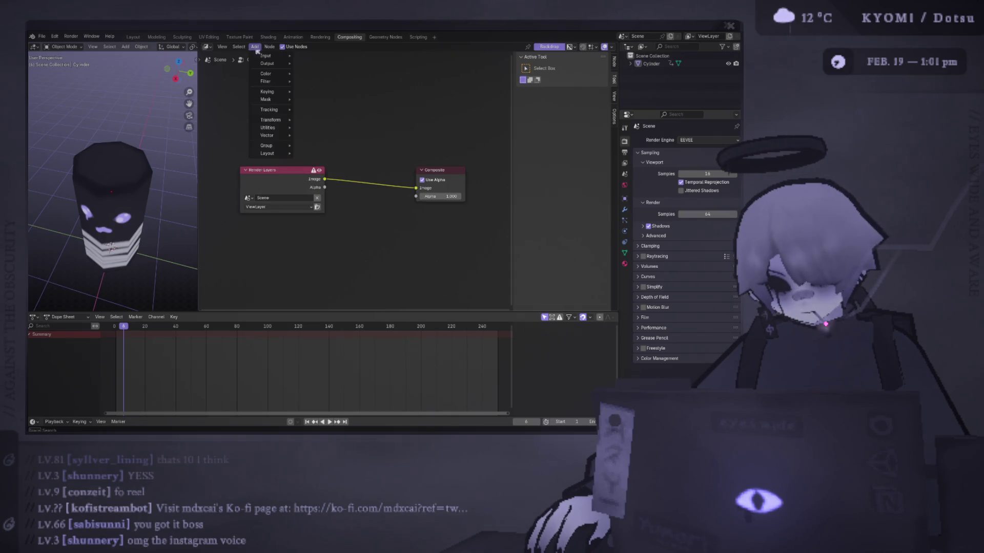
{"action": "mouse_move", "coordinate": [284, 85]}
{"action": "left_click", "coordinate": [323, 158]}
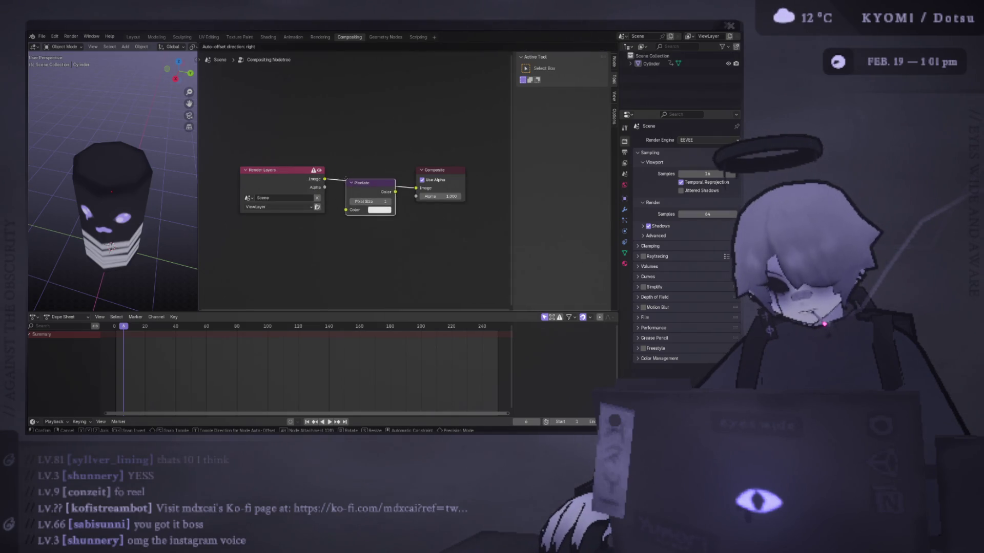
{"action": "left_click", "coordinate": [348, 182]}
Step: Set the Pixelate Pixel Size to 9 and nudge it higher
{"action": "left_click", "coordinate": [371, 202]}
{"action": "type", "text": "9"}
{"action": "key", "text": "Return"}
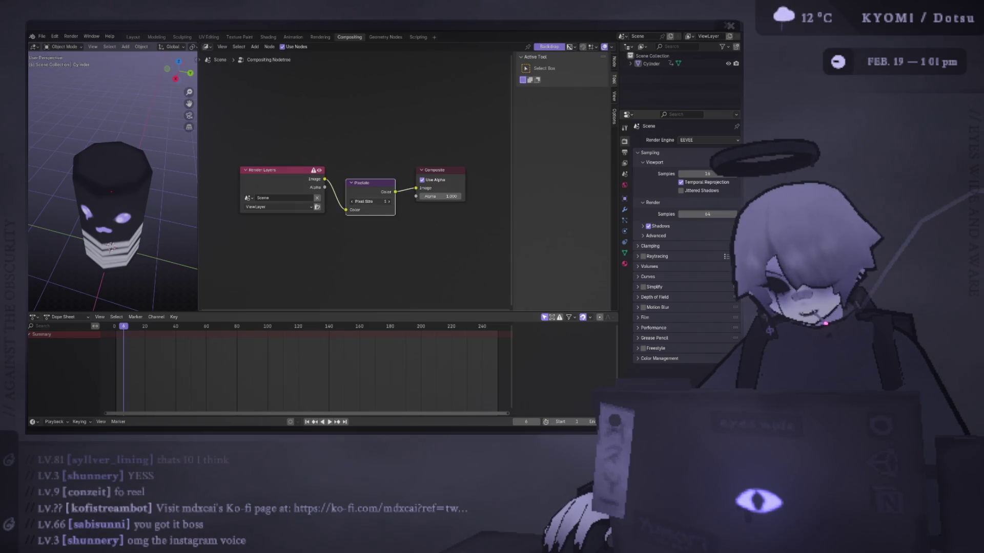
{"action": "middle_click_drag", "start_coordinate": [113, 169], "coordinate": [108, 169]}
{"action": "mouse_move", "coordinate": [370, 202]}
{"action": "left_mouse_down"}
{"action": "mouse_move", "coordinate": [399, 201]}
{"action": "mouse_move", "coordinate": [387, 201]}
{"action": "left_mouse_up"}
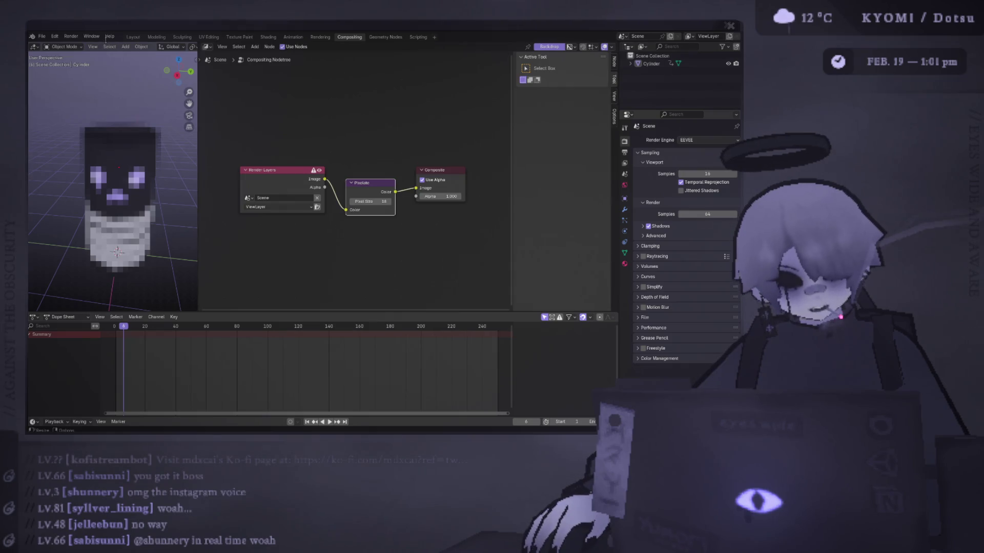
Step: Check the cylinder in Layout, save the blend file, and bring up the Photoshop texture
{"action": "left_click", "coordinate": [133, 37]}
{"action": "mouse_move", "coordinate": [246, 174]}
{"action": "middle_mouse_down"}
{"action": "mouse_move", "coordinate": [287, 153]}
{"action": "mouse_move", "coordinate": [307, 164]}
{"action": "mouse_move", "coordinate": [261, 169]}
{"action": "mouse_move", "coordinate": [277, 154]}
{"action": "mouse_move", "coordinate": [263, 130]}
{"action": "mouse_move", "coordinate": [305, 180]}
{"action": "middle_mouse_up"}
{"action": "scroll", "coordinate": [323, 205], "scroll_direction": "down", "scroll_amount": 3}
{"action": "key", "text": "Tab"}
{"action": "key", "text": "ctrl+s"}
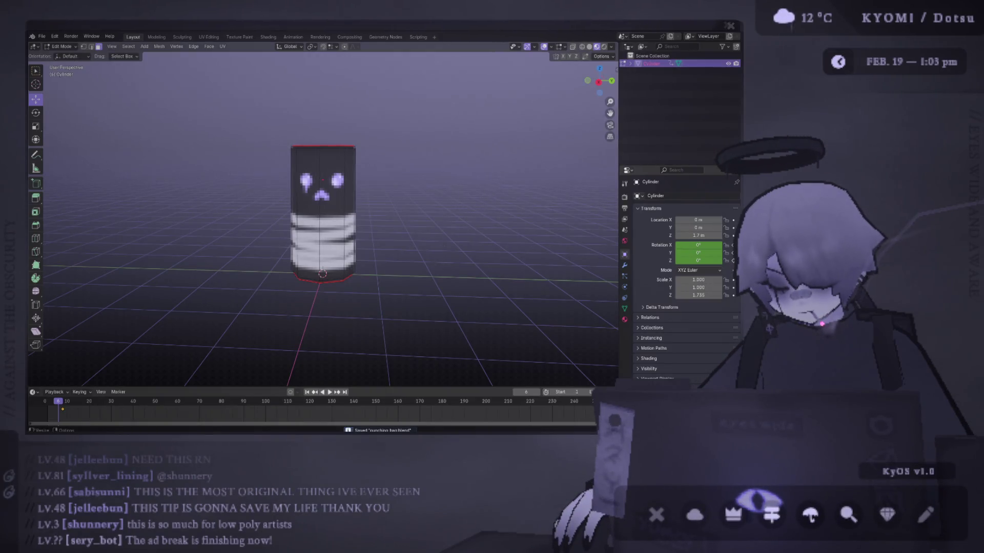
{"action": "key", "text": "alt+Tab"}
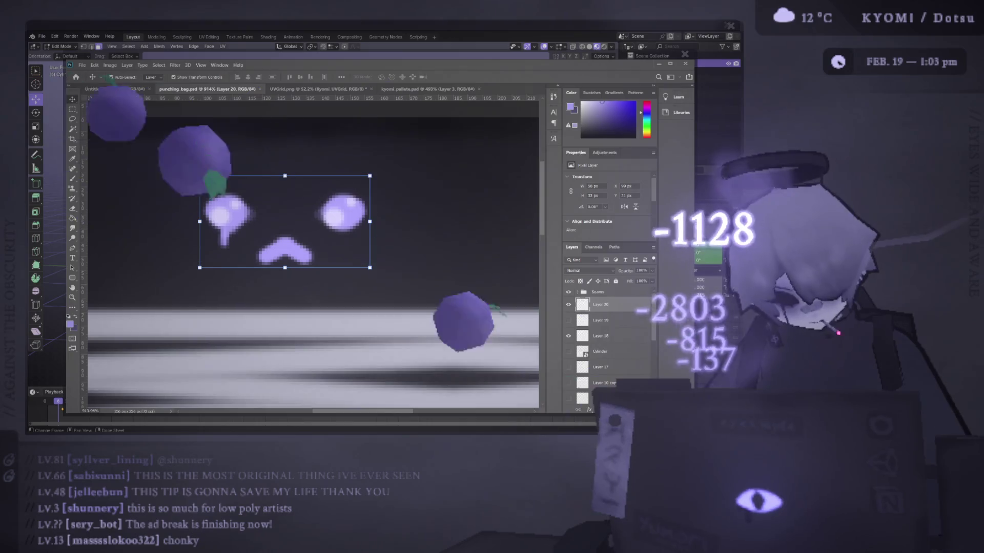
{"action": "key", "text": "alt+Tab"}
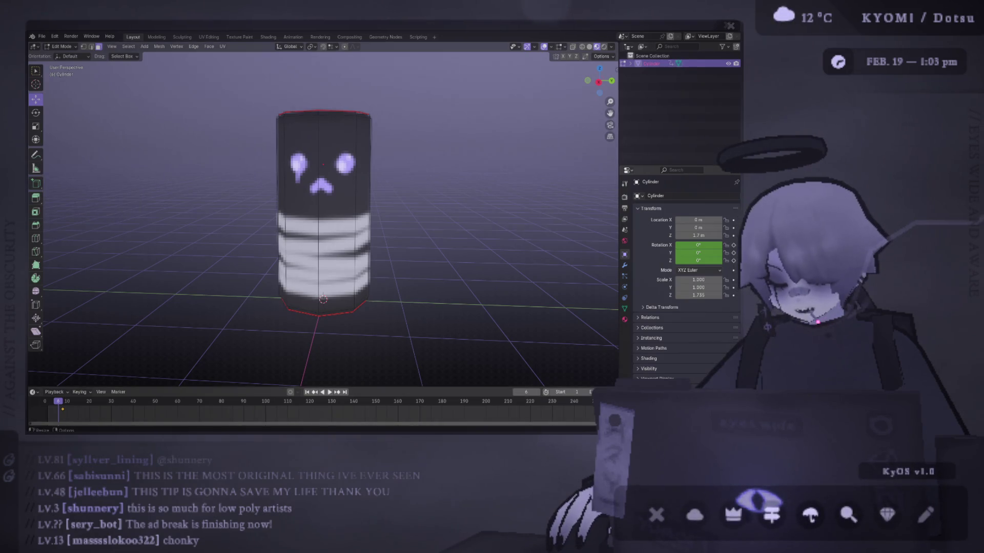
{"action": "key", "text": "alt+Tab"}
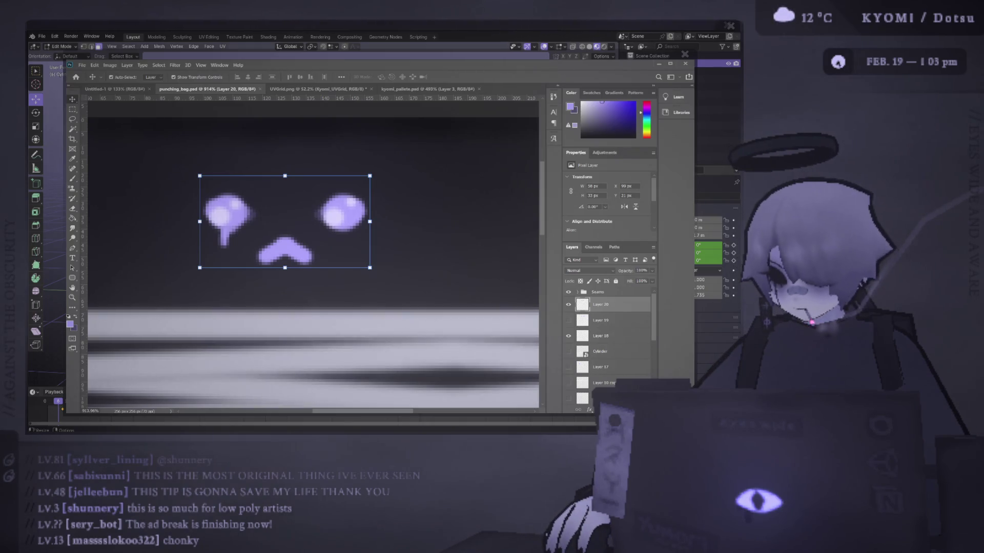
{"action": "key", "text": "alt+Tab"}
{"action": "scroll", "coordinate": [319, 220], "scroll_direction": "down", "scroll_amount": 3}
{"action": "scroll", "coordinate": [318, 221], "scroll_direction": "up", "scroll_amount": 3}
{"action": "key", "text": "alt+Tab"}
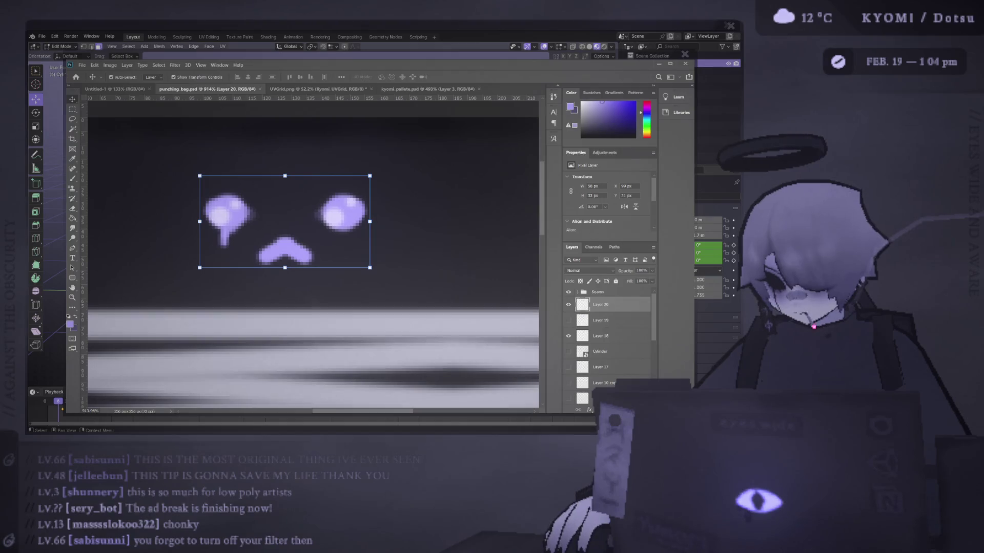
{"action": "key", "text": "alt+Tab"}
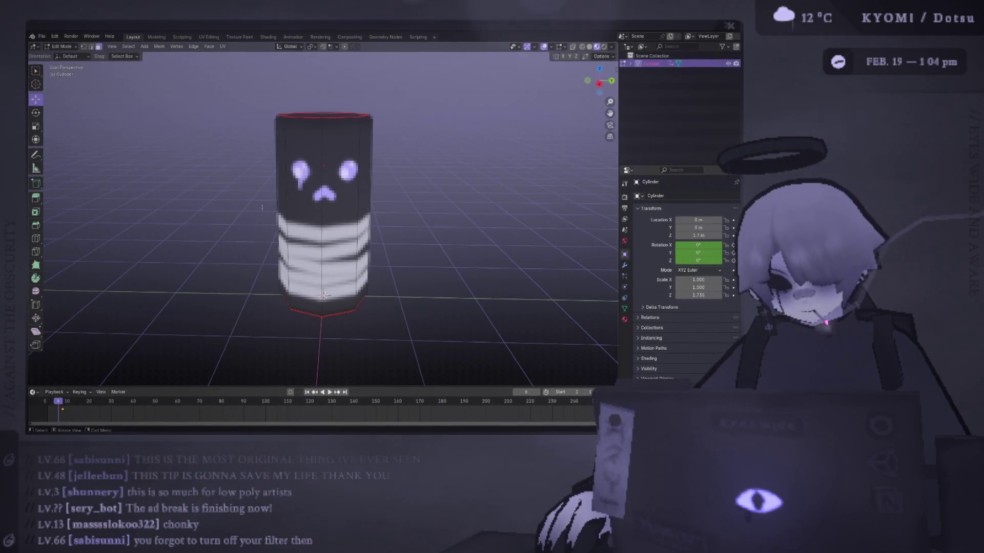
Step: Edit the Pixelate node's pixel size in Compositing, then view the cylinder in Layout
{"action": "scroll", "coordinate": [322, 210], "scroll_direction": "down", "scroll_amount": 3}
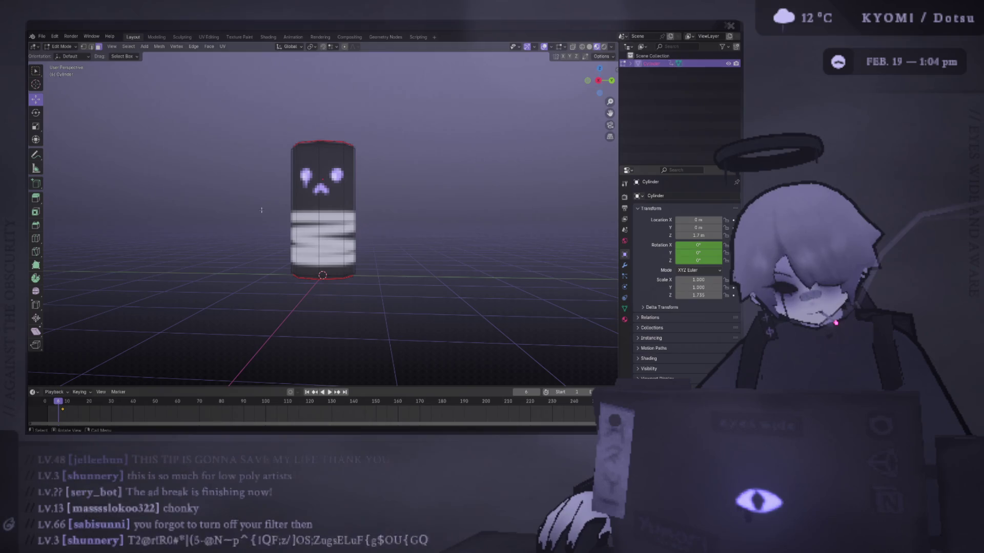
{"action": "left_click", "coordinate": [321, 37]}
{"action": "left_click", "coordinate": [343, 38]}
{"action": "left_click", "coordinate": [387, 202]}
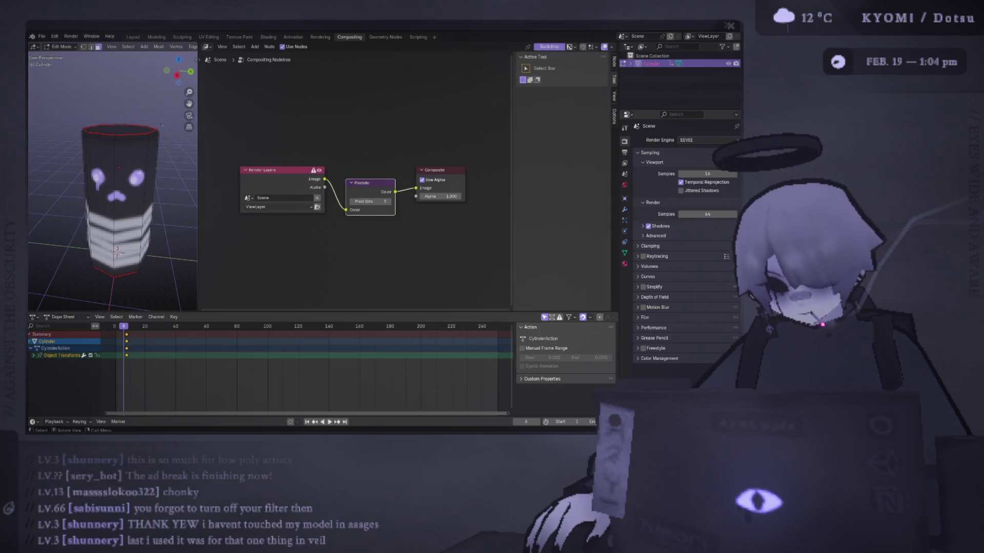
{"action": "left_click", "coordinate": [134, 38]}
{"action": "mouse_move", "coordinate": [286, 215]}
{"action": "middle_mouse_down"}
{"action": "mouse_move", "coordinate": [247, 179]}
{"action": "mouse_move", "coordinate": [396, 217]}
{"action": "middle_mouse_up"}
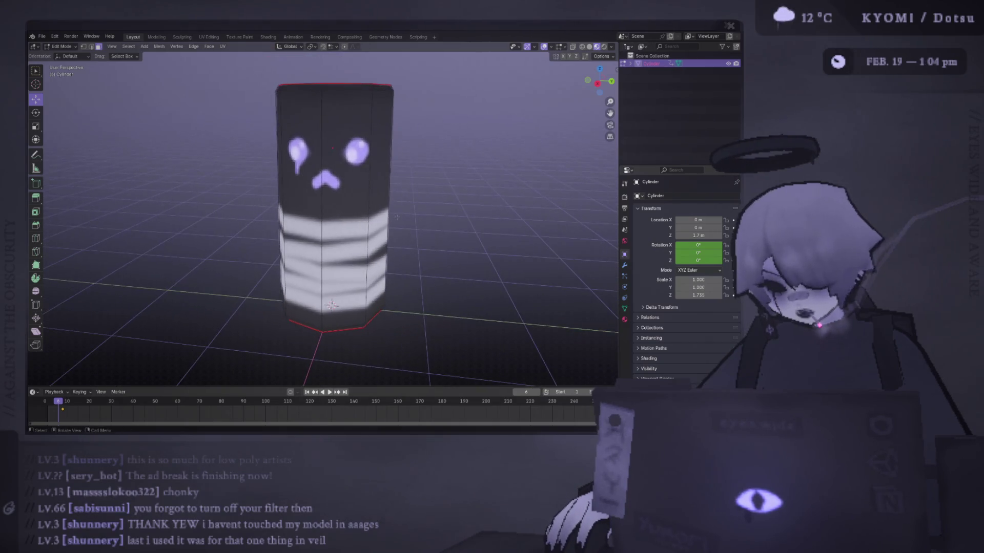
Step: In Photoshop, hide the drip-face Layer 20 and show Layer 19's purple X eyes
{"action": "key", "text": "alt+Tab"}
{"action": "scroll", "coordinate": [329, 201], "scroll_direction": "down", "scroll_amount": 5, "text": "alt"}
{"action": "left_click", "coordinate": [568, 305]}
{"action": "left_click", "coordinate": [569, 320]}
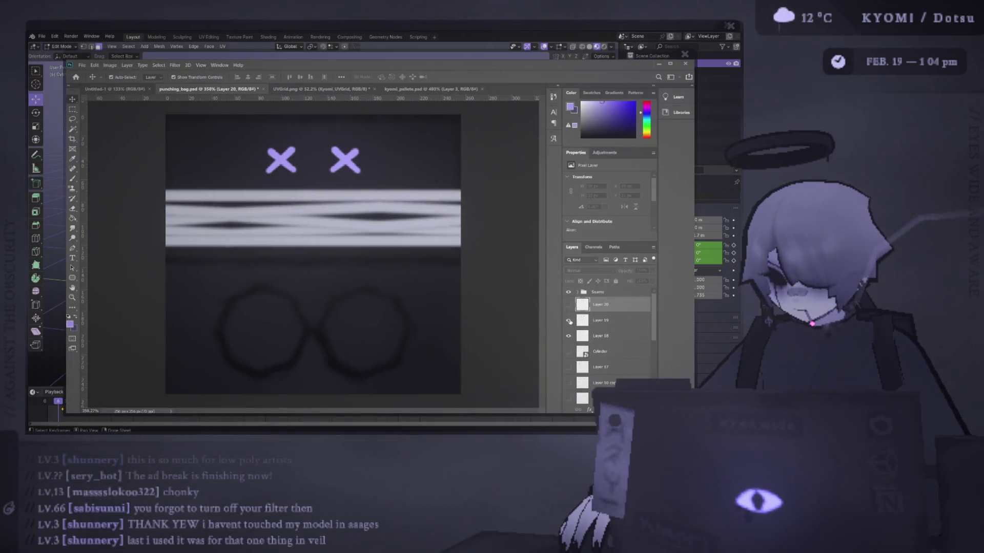
Step: Hide Layer 19 and add a new empty layer, test-painting brush dots that get undone
{"action": "left_click", "coordinate": [568, 321]}
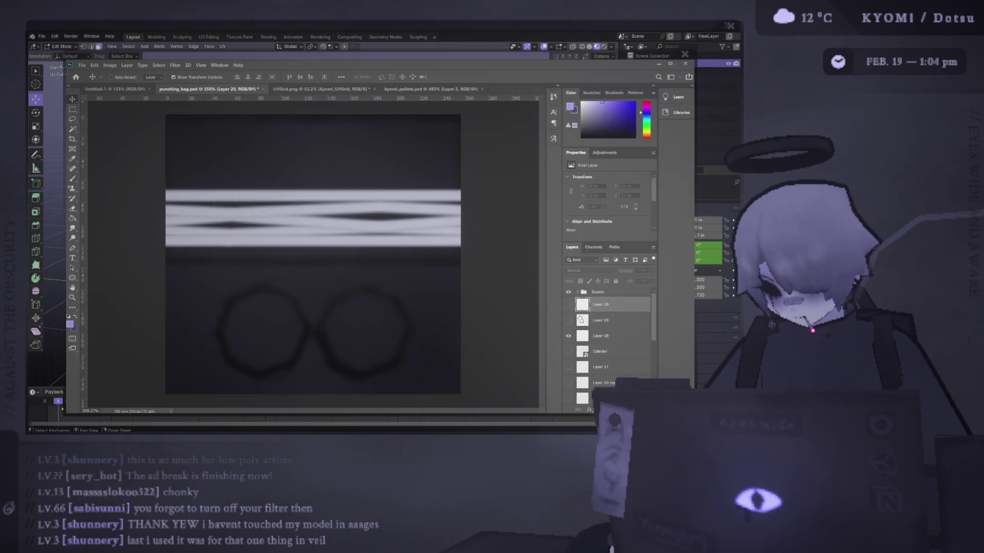
{"action": "key", "text": "ctrl+shift+alt+n"}
{"action": "scroll", "coordinate": [318, 141], "scroll_direction": "up", "scroll_amount": 2, "text": "alt"}
{"action": "scroll", "coordinate": [323, 147], "scroll_direction": "up", "scroll_amount": 1}
{"action": "key", "text": "b"}
{"action": "left_click", "coordinate": [290, 183]}
{"action": "key", "text": "ctrl+z"}
{"action": "left_click", "coordinate": [293, 177]}
{"action": "key", "text": "ctrl+z"}
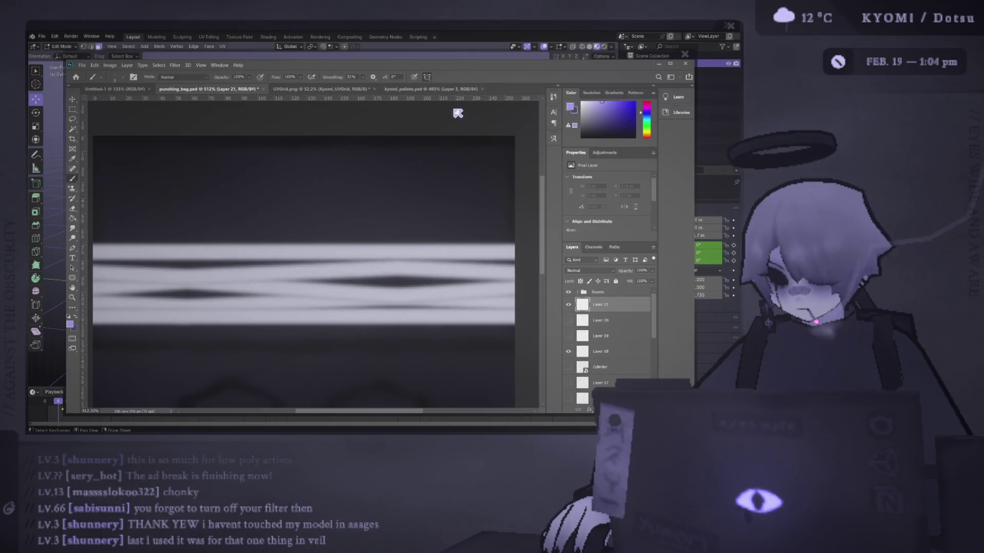
Step: Place the vertical mirror axis and paint crossing strokes forming two mirrored purple X eyes
{"action": "key", "text": "ctrl+t"}
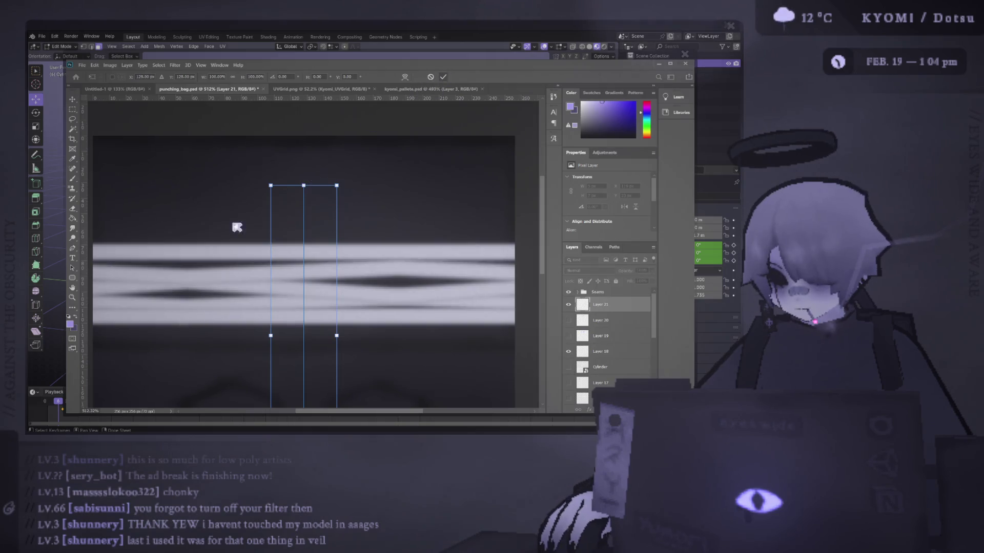
{"action": "key", "text": "Escape"}
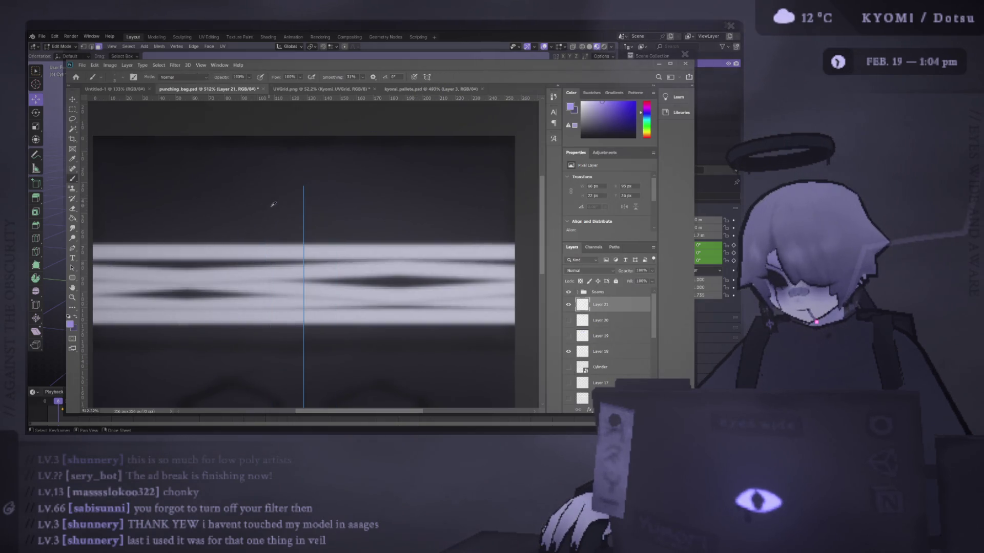
{"action": "scroll", "coordinate": [272, 205], "scroll_direction": "up", "scroll_amount": 3, "text": "alt"}
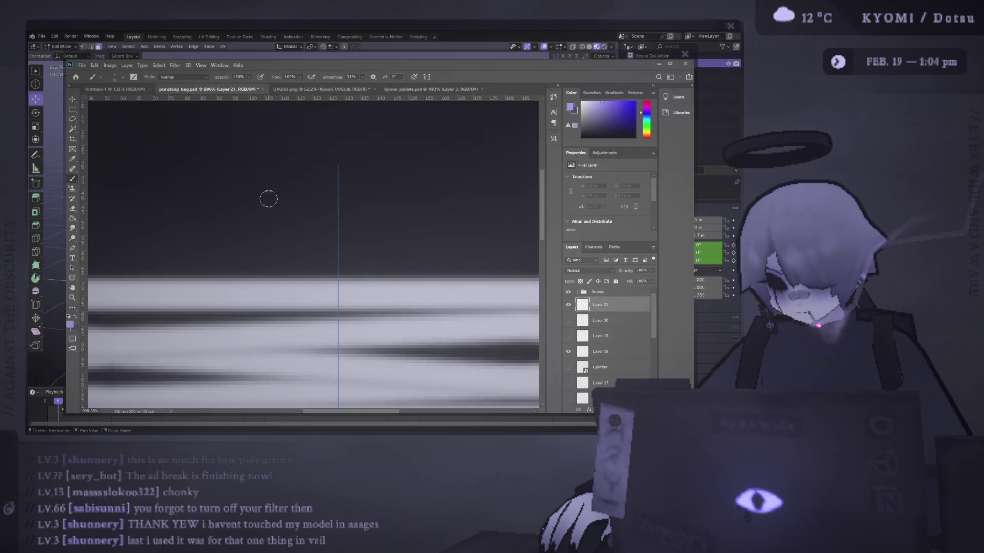
{"action": "left_click_drag", "start_coordinate": [270, 198], "coordinate": [235, 241]}
{"action": "left_click_drag", "start_coordinate": [260, 224], "coordinate": [281, 242]}
Step: Reload the texture in Blender's UV Editing, then move both X eyes higher in Photoshop
{"action": "key", "text": "alt+Tab"}
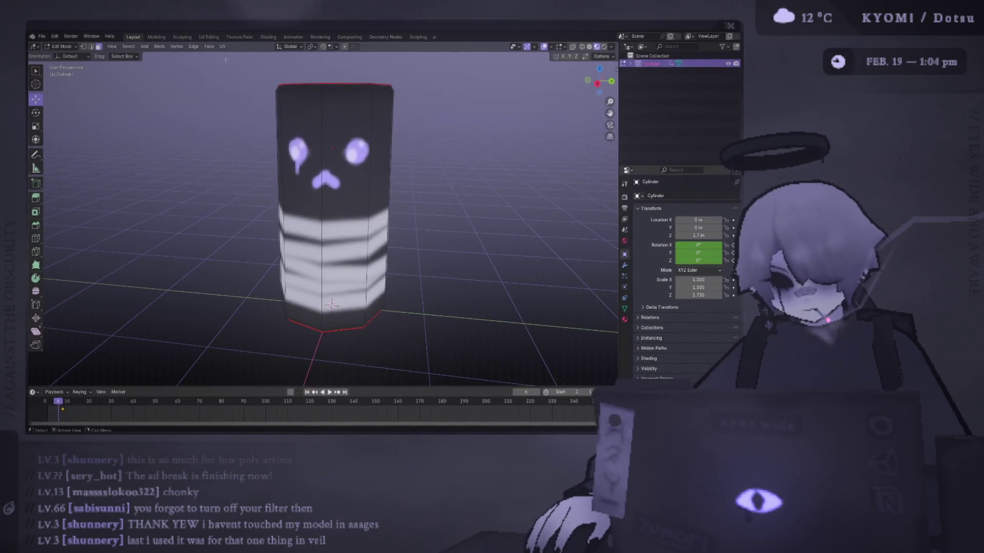
{"action": "left_click", "coordinate": [211, 37]}
{"action": "key", "text": "alt+r"}
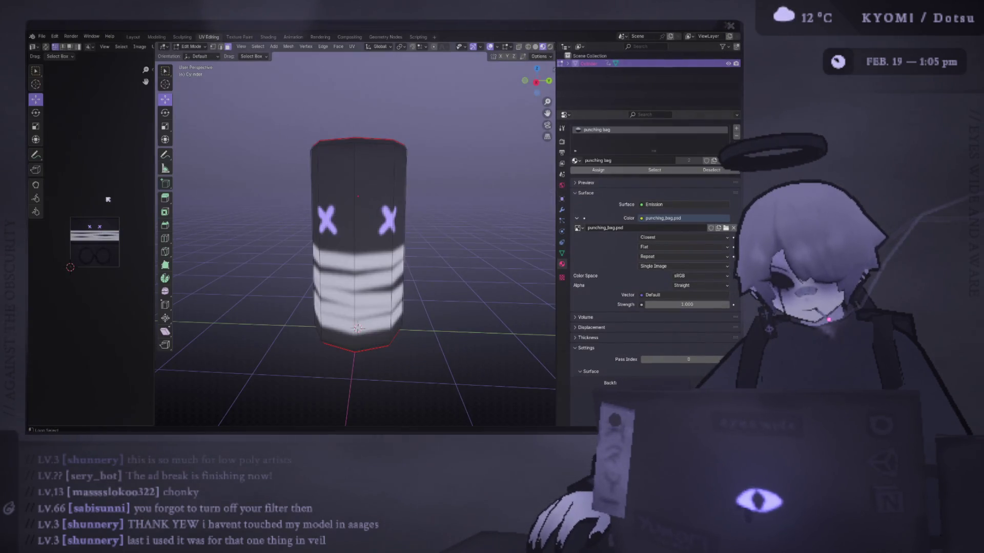
{"action": "key", "text": "alt+Tab"}
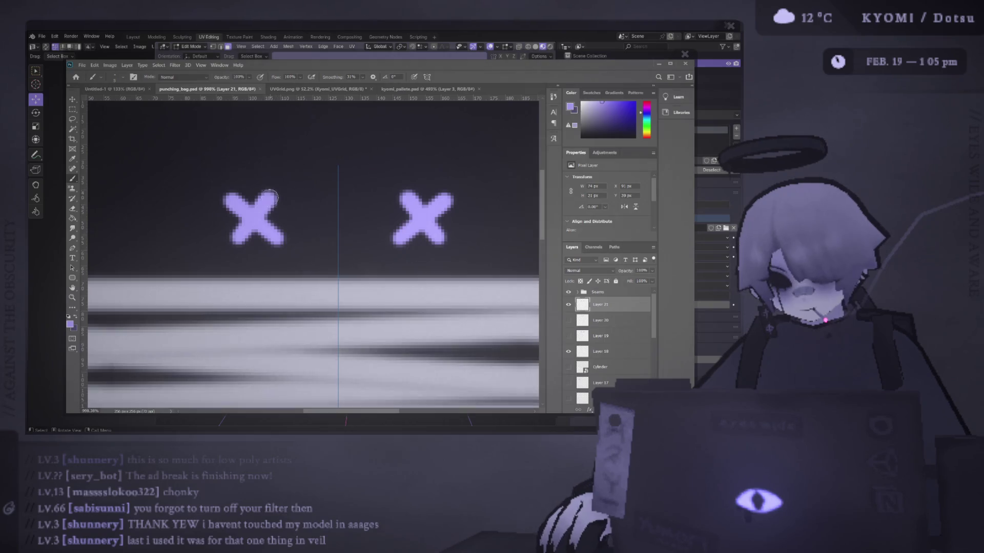
{"action": "key", "text": "v"}
{"action": "left_click_drag", "start_coordinate": [254, 218], "coordinate": [254, 179]}
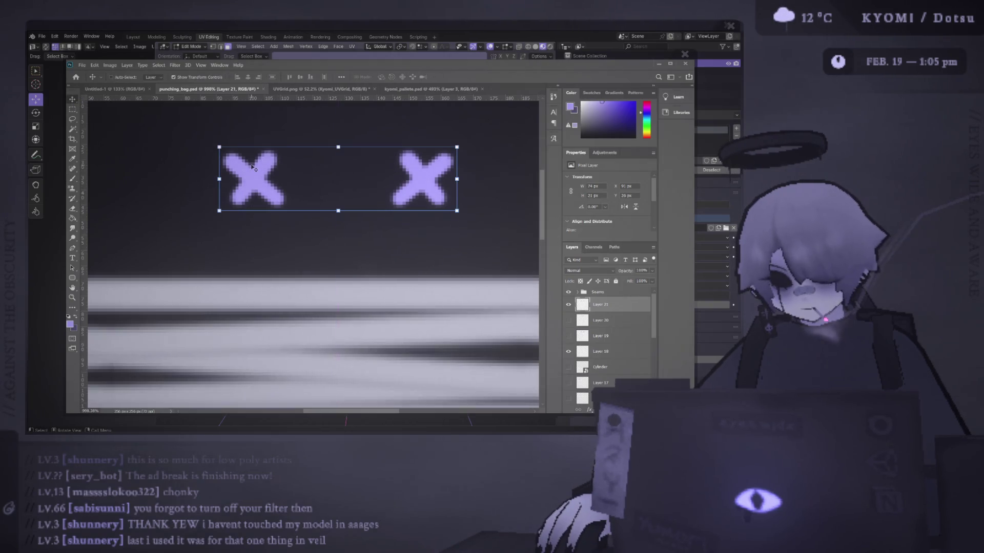
Step: Orbit the textured cylinder in Blender down to a low front view to review the raised eyes
{"action": "key", "text": "alt+Tab"}
{"action": "scroll", "coordinate": [325, 187], "scroll_direction": "down", "scroll_amount": 3}
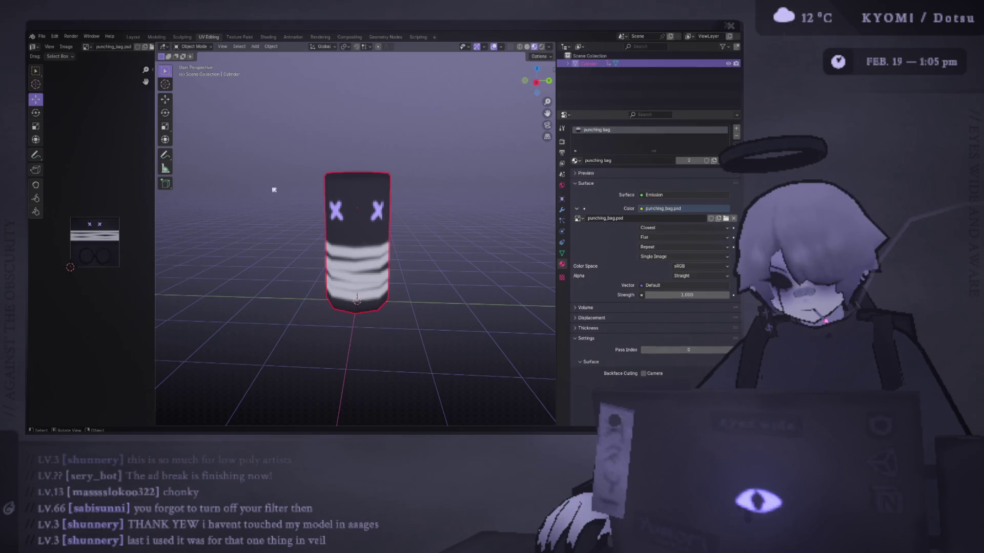
{"action": "middle_click_drag", "start_coordinate": [313, 195], "coordinate": [325, 187]}
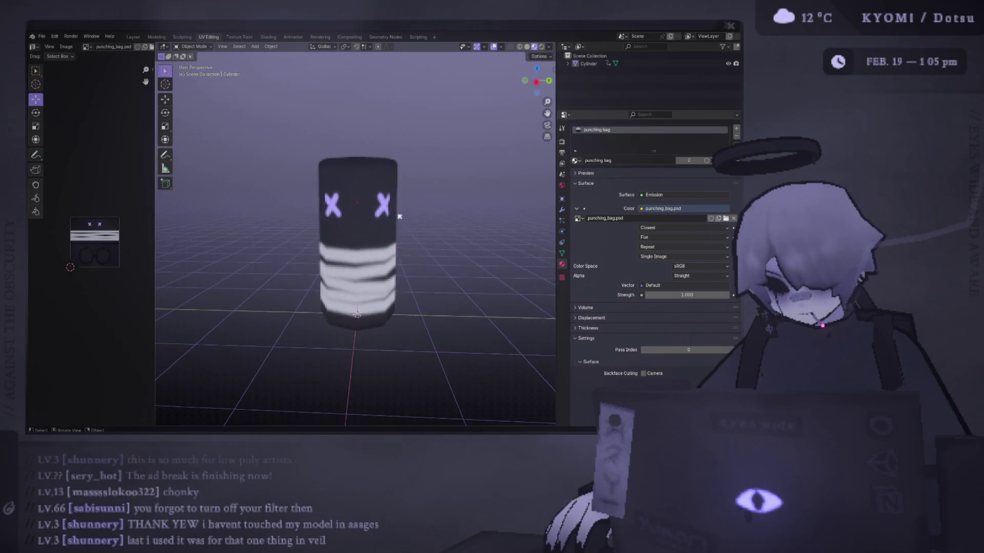
{"action": "middle_click_drag", "start_coordinate": [396, 204], "coordinate": [441, 207]}
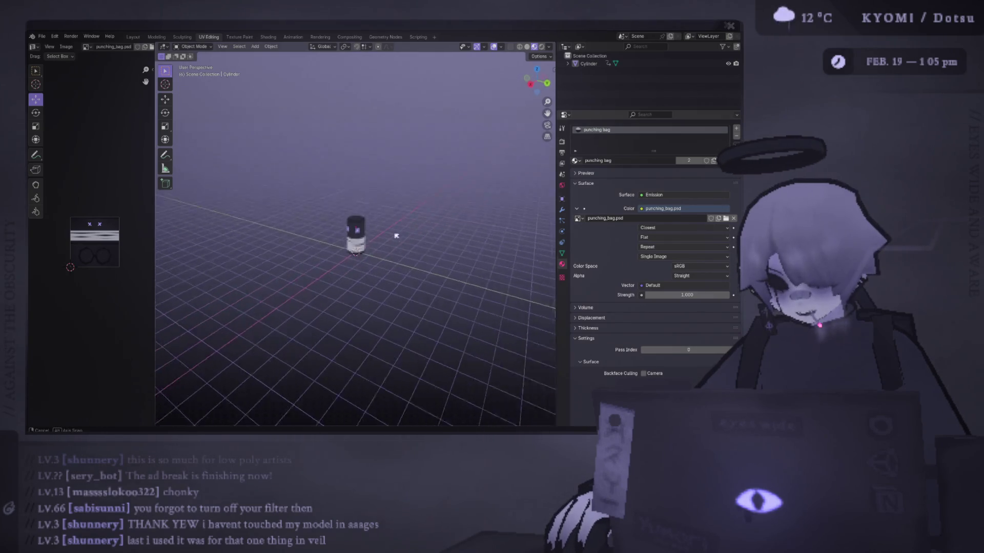
{"action": "middle_click_drag", "start_coordinate": [477, 235], "coordinate": [389, 212]}
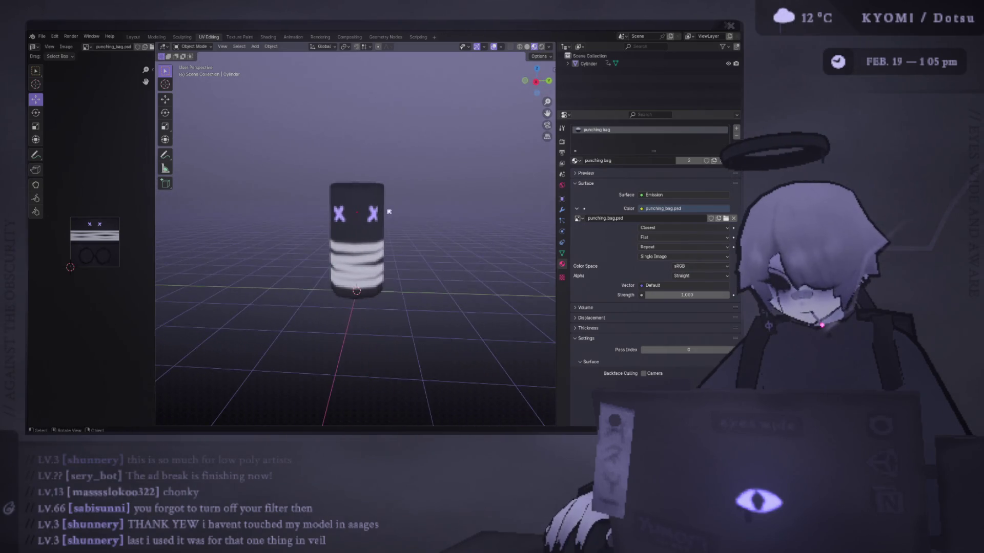
{"action": "key", "text": "alt+Tab"}
{"action": "key", "text": "alt+Tab"}
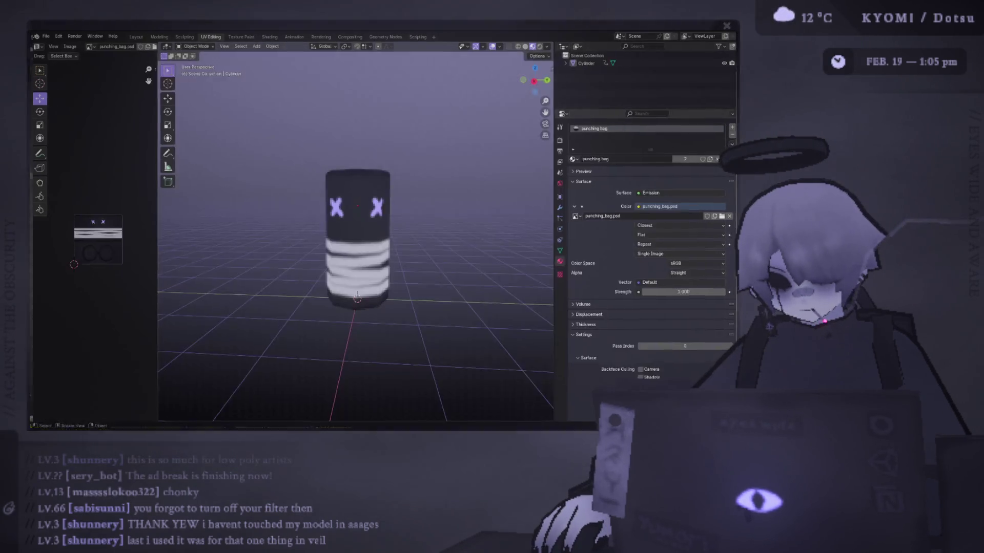
{"action": "scroll", "coordinate": [285, 213], "scroll_direction": "down", "scroll_amount": 2}
{"action": "scroll", "coordinate": [265, 222], "scroll_direction": "up", "scroll_amount": 2}
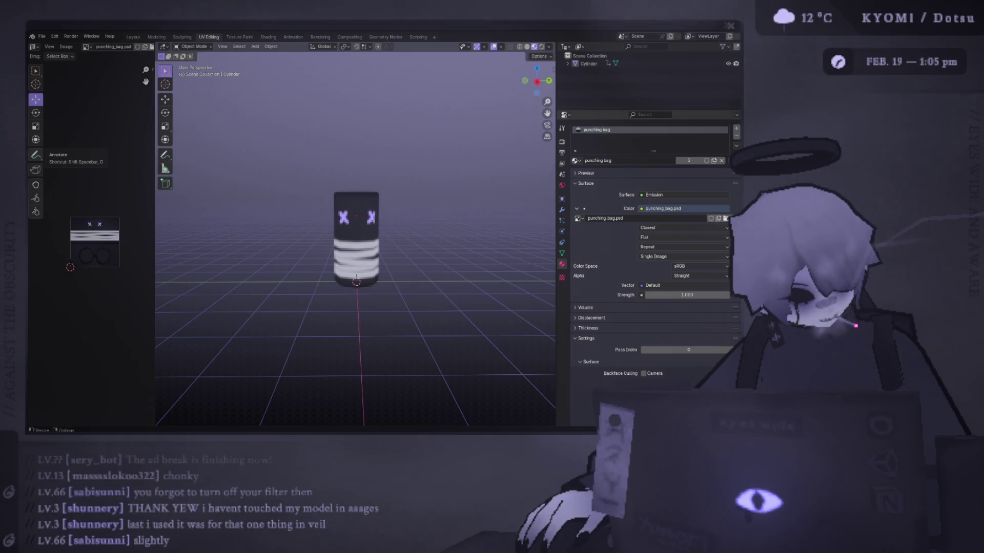
{"action": "key", "text": "alt+Tab"}
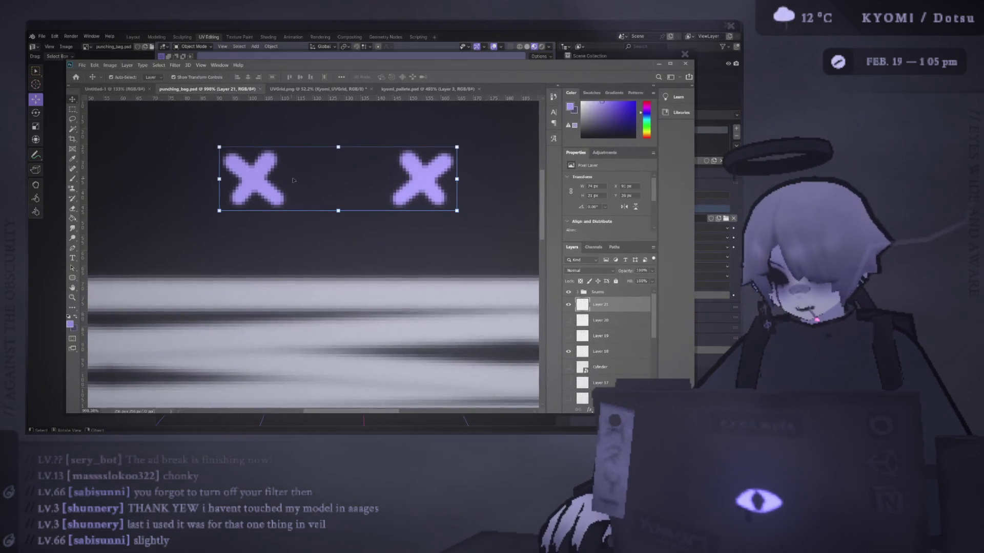
Step: Stamp both X eyes onto a new combined layer with Ctrl+Alt+Shift+E
{"action": "key", "text": "e"}
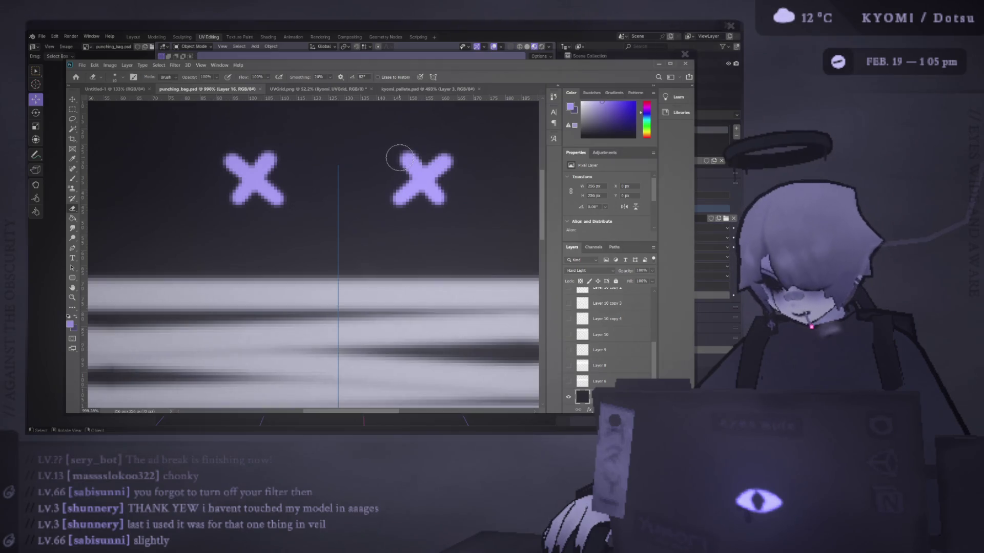
{"action": "key", "text": "m"}
{"action": "key", "text": "j"}
{"action": "key", "text": "v"}
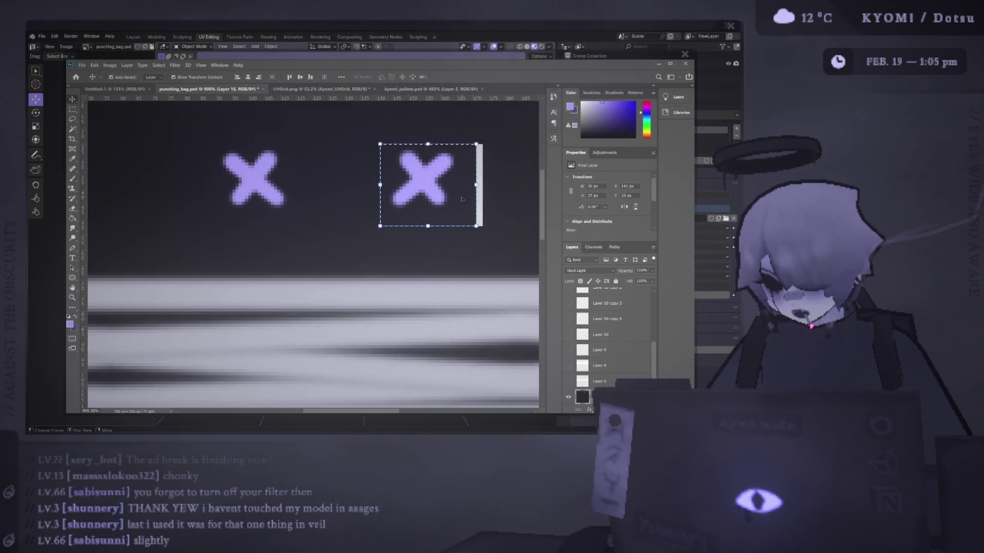
{"action": "key", "text": "ctrl+d"}
{"action": "key", "text": "ctrl+alt+shift+e"}
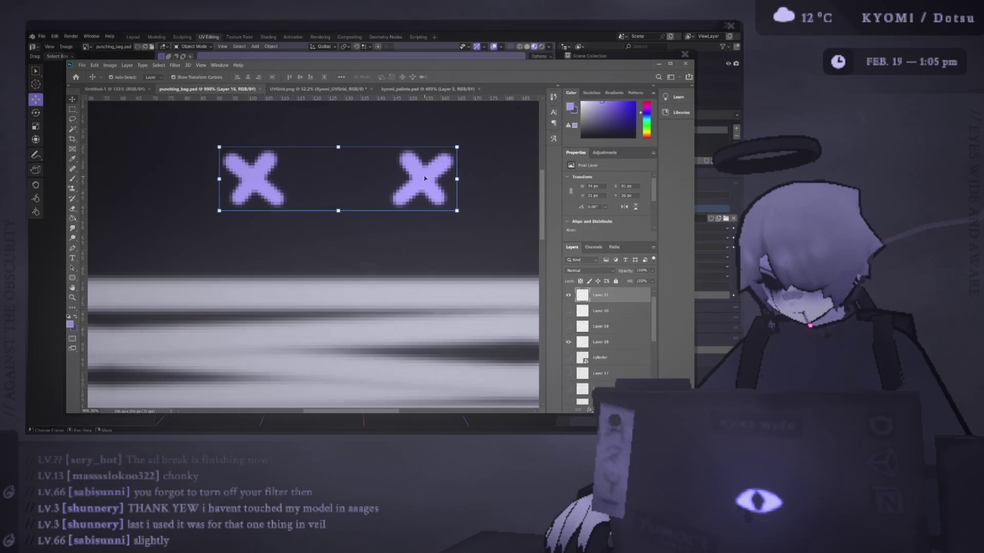
Step: Select around the right X, then shift the eyes slightly into place
{"action": "key", "text": "m"}
{"action": "left_click_drag", "start_coordinate": [371, 136], "coordinate": [473, 211]}
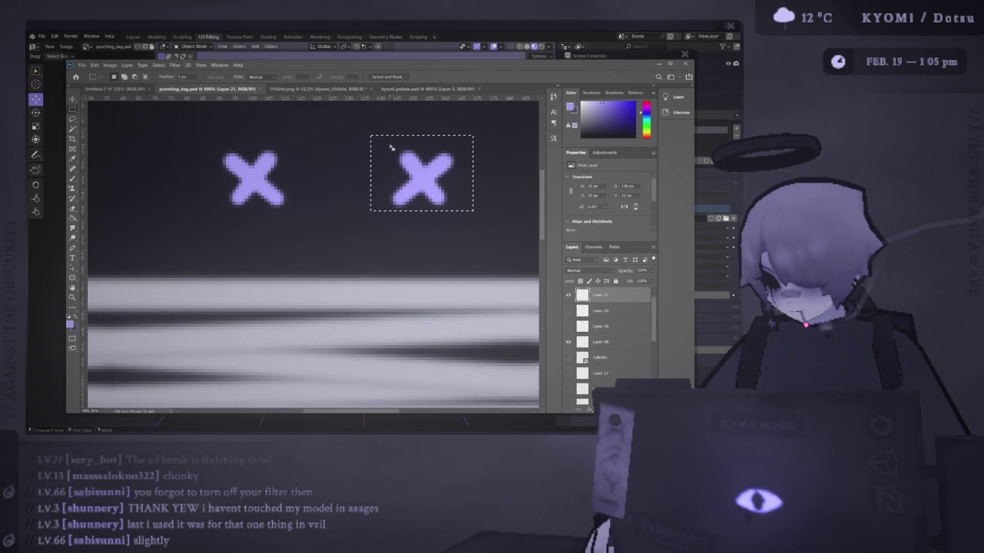
{"action": "key", "text": "v"}
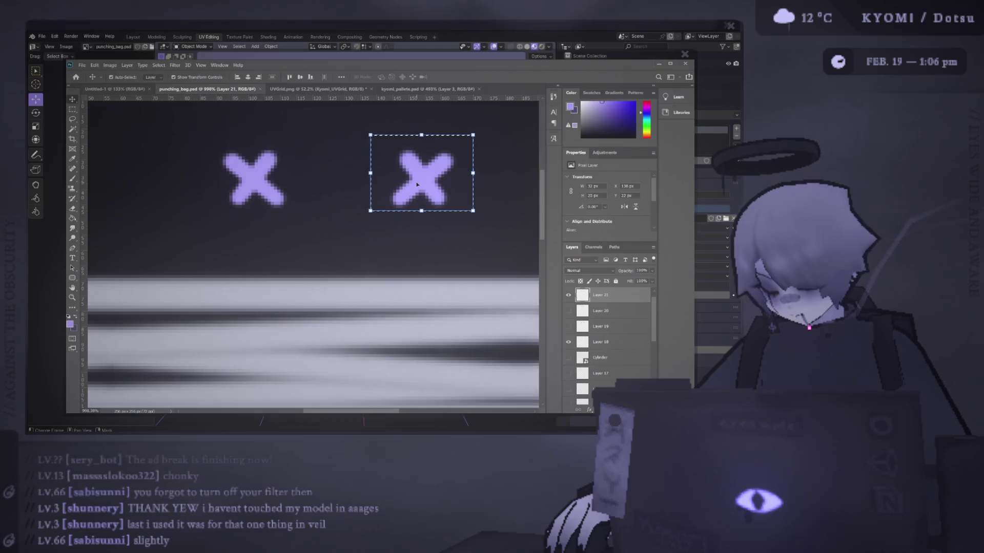
{"action": "left_click", "coordinate": [418, 184]}
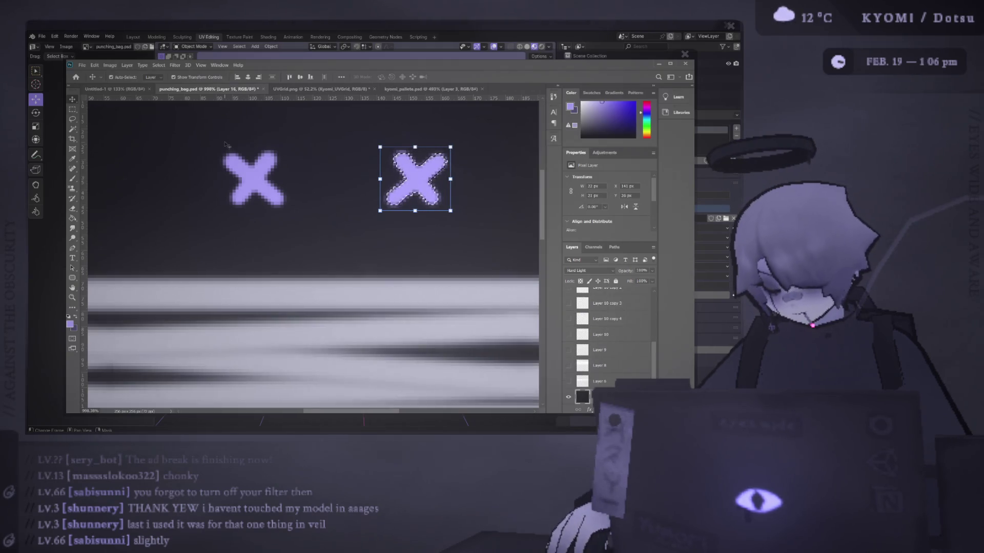
{"action": "key", "text": "m"}
{"action": "key", "text": "ctrl+d"}
{"action": "left_click", "coordinate": [272, 179]}
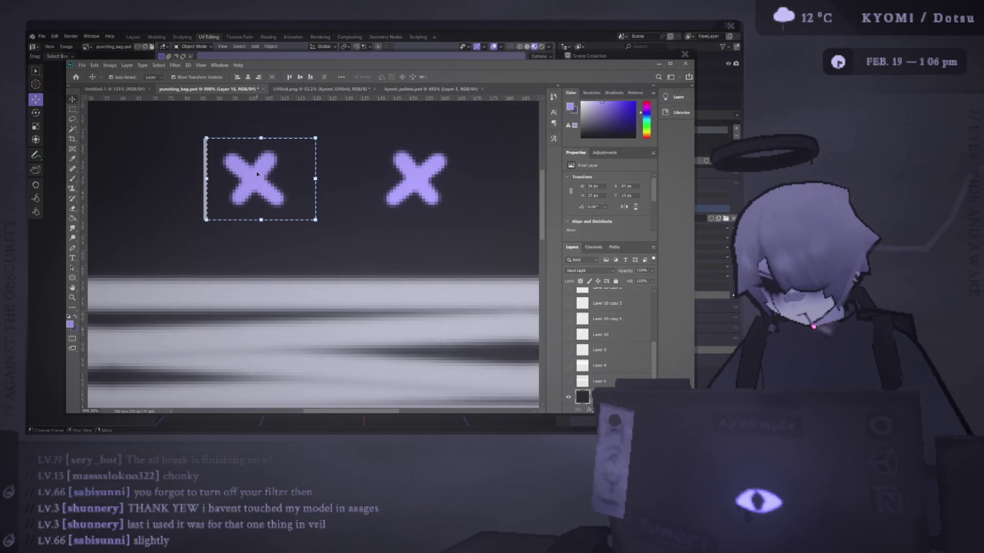
{"action": "left_click_drag", "start_coordinate": [258, 175], "coordinate": [253, 177]}
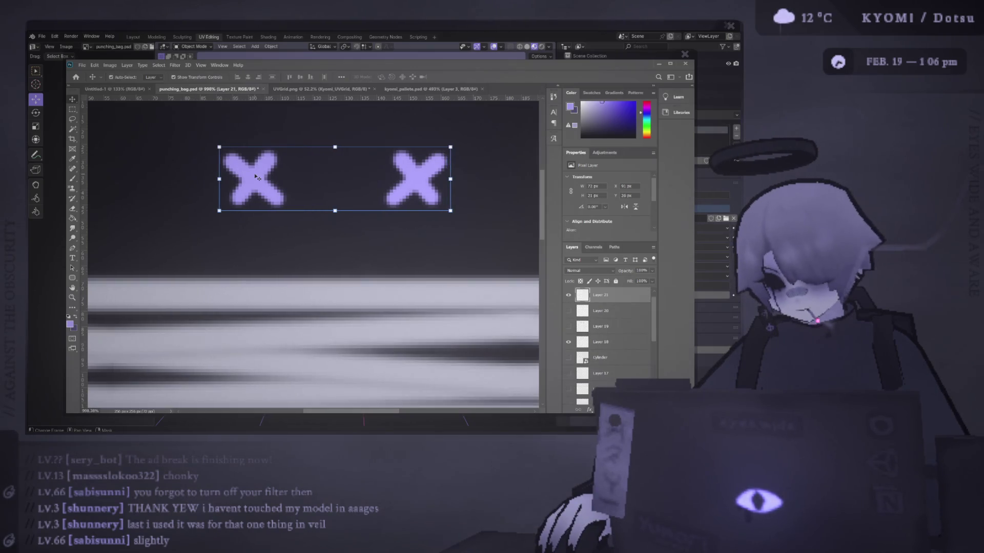
Step: Nudge the left X slightly right, deselect, and save the texture file
{"action": "key", "text": "m"}
{"action": "left_click_drag", "start_coordinate": [200, 144], "coordinate": [306, 220]}
{"action": "key", "text": "v"}
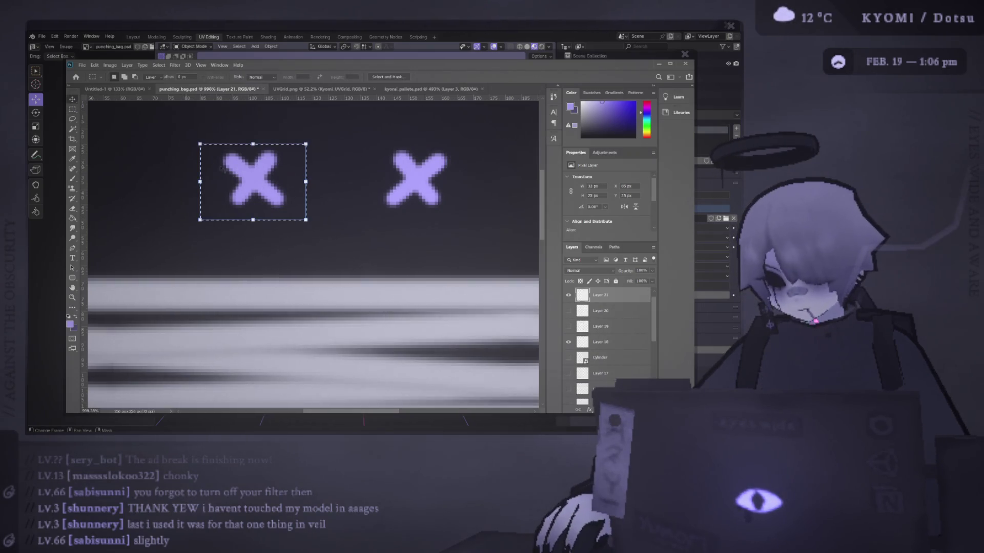
{"action": "left_click_drag", "start_coordinate": [223, 171], "coordinate": [230, 173]}
{"action": "key", "text": "ctrl+d"}
{"action": "key", "text": "ctrl+s"}
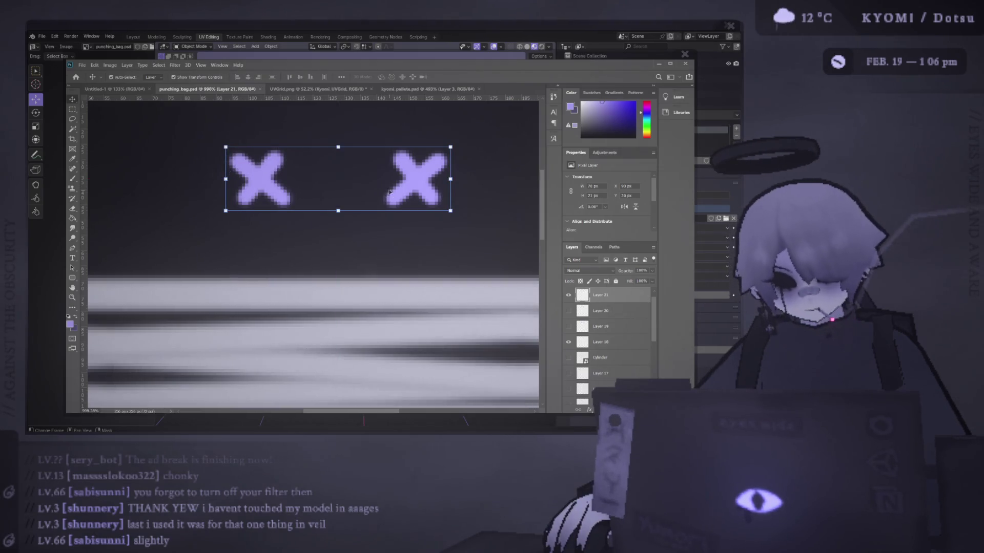
{"action": "key", "text": "alt+Tab"}
{"action": "scroll", "coordinate": [287, 219], "scroll_direction": "up", "scroll_amount": 2}
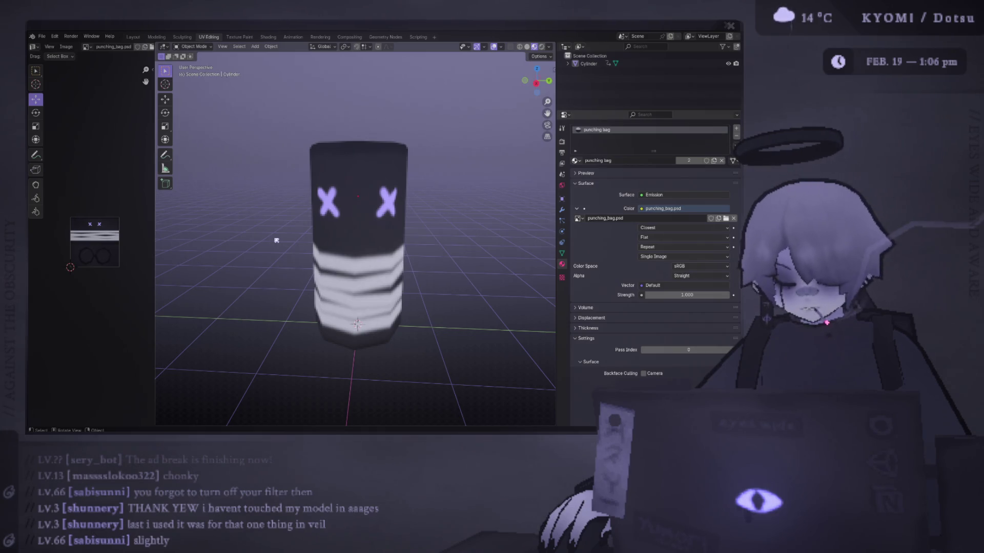
Step: Orbit and zoom around the cylinder to inspect the purple X eyes from the side
{"action": "mouse_move", "coordinate": [330, 231]}
{"action": "middle_mouse_down"}
{"action": "mouse_move", "coordinate": [327, 190]}
{"action": "mouse_move", "coordinate": [287, 280]}
{"action": "middle_mouse_up"}
{"action": "scroll", "coordinate": [318, 215], "scroll_direction": "down", "scroll_amount": 4}
{"action": "scroll", "coordinate": [287, 279], "scroll_direction": "up", "scroll_amount": 5}
{"action": "key", "text": "alt+Tab"}
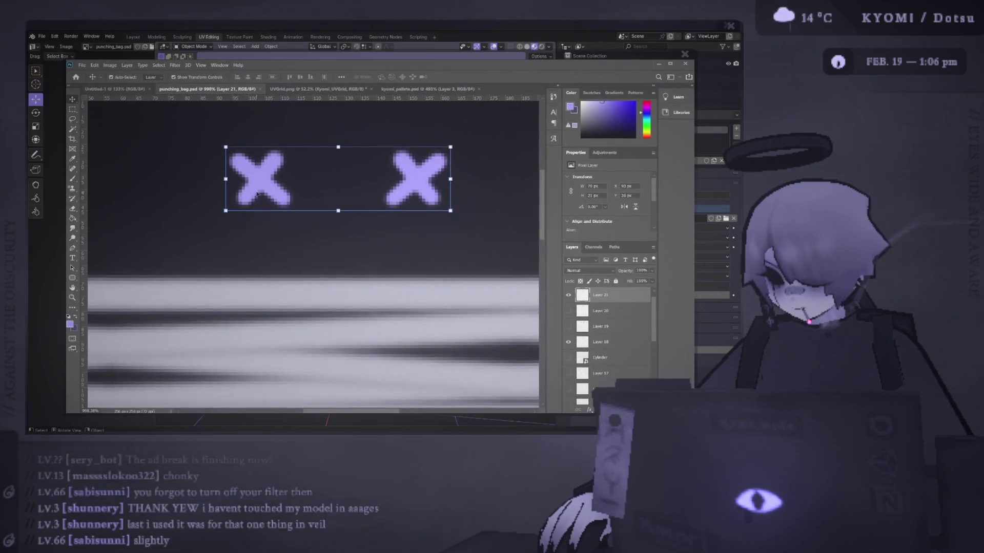
Step: Select the left X and adjust its position with the Move tool
{"action": "left_click_drag", "start_coordinate": [185, 132], "coordinate": [316, 217]}
{"action": "key", "text": "v"}
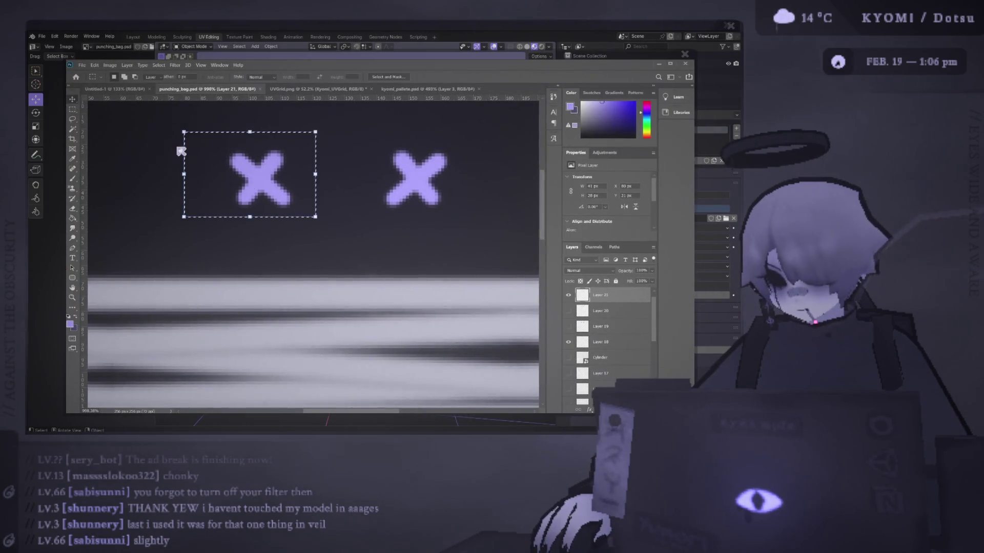
{"action": "key", "text": "ctrl+d"}
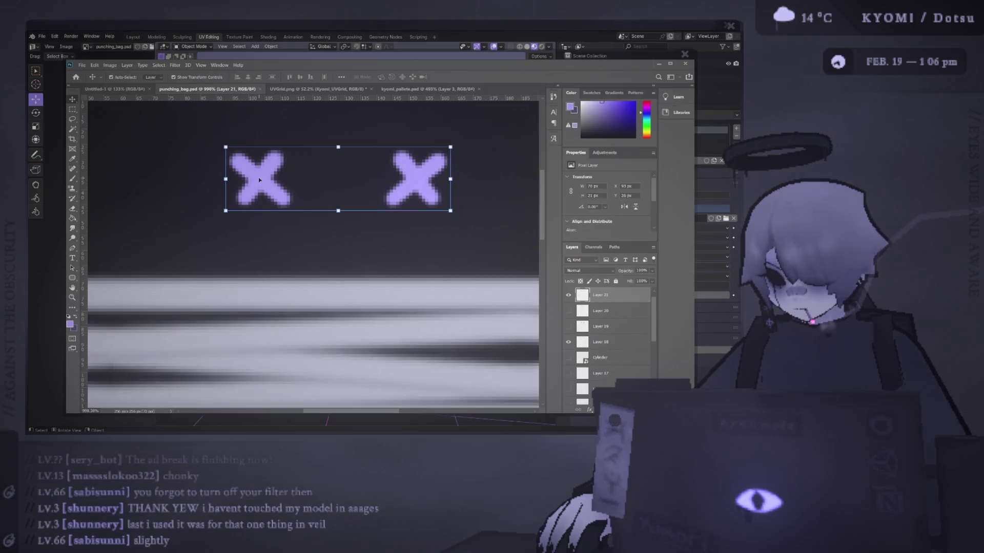
{"action": "key", "text": "ctrl+z"}
{"action": "key", "text": "v"}
{"action": "left_click", "coordinate": [264, 178]}
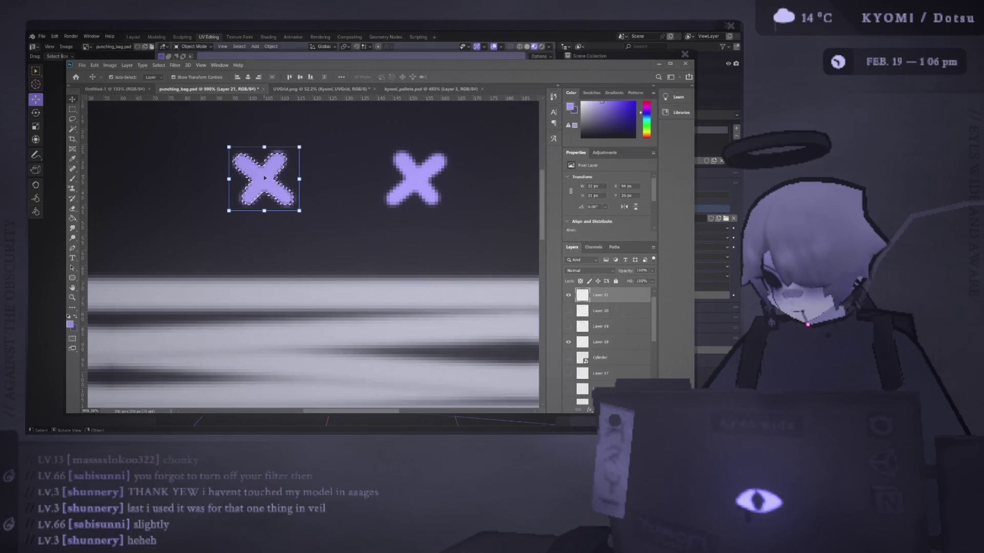
{"action": "key", "text": "m"}
Step: Adjust the right X likewise, deselect, save the texture, and orbit the bag in Blender
{"action": "left_click_drag", "start_coordinate": [364, 138], "coordinate": [492, 232]}
{"action": "key", "text": "v"}
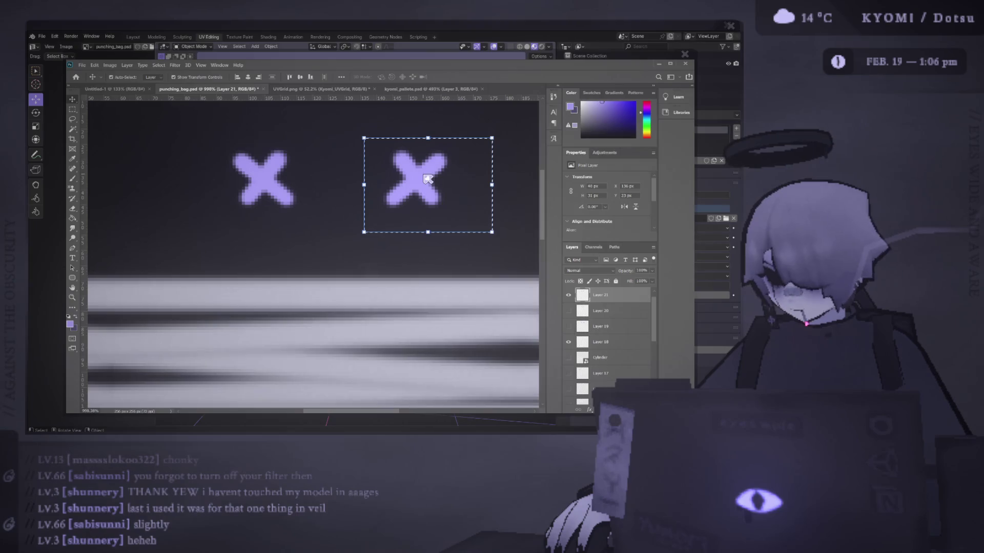
{"action": "left_click", "coordinate": [427, 179]}
{"action": "key", "text": "ctrl+d"}
{"action": "key", "text": "ctrl+s"}
{"action": "key", "text": "alt+Tab"}
{"action": "mouse_move", "coordinate": [186, 244]}
{"action": "middle_mouse_down"}
{"action": "mouse_move", "coordinate": [279, 242]}
{"action": "mouse_move", "coordinate": [275, 273]}
{"action": "mouse_move", "coordinate": [277, 262]}
{"action": "mouse_move", "coordinate": [220, 259]}
{"action": "mouse_move", "coordinate": [331, 267]}
{"action": "mouse_move", "coordinate": [333, 249]}
{"action": "mouse_move", "coordinate": [336, 258]}
{"action": "middle_mouse_up"}
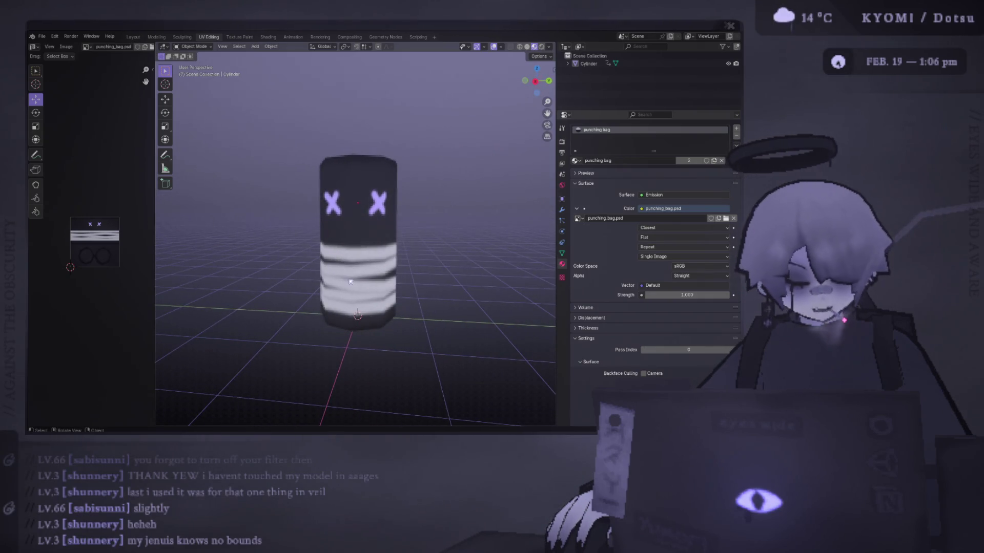
Step: Orbit down to a low angle around the bag and save the Blender scene
{"action": "mouse_move", "coordinate": [346, 259]}
{"action": "middle_mouse_down"}
{"action": "mouse_move", "coordinate": [369, 253]}
{"action": "mouse_move", "coordinate": [346, 302]}
{"action": "mouse_move", "coordinate": [305, 283]}
{"action": "mouse_move", "coordinate": [272, 236]}
{"action": "mouse_move", "coordinate": [270, 245]}
{"action": "middle_mouse_up"}
{"action": "key", "text": "ctrl+s"}
{"action": "scroll", "coordinate": [270, 245], "scroll_direction": "down", "scroll_amount": 3}
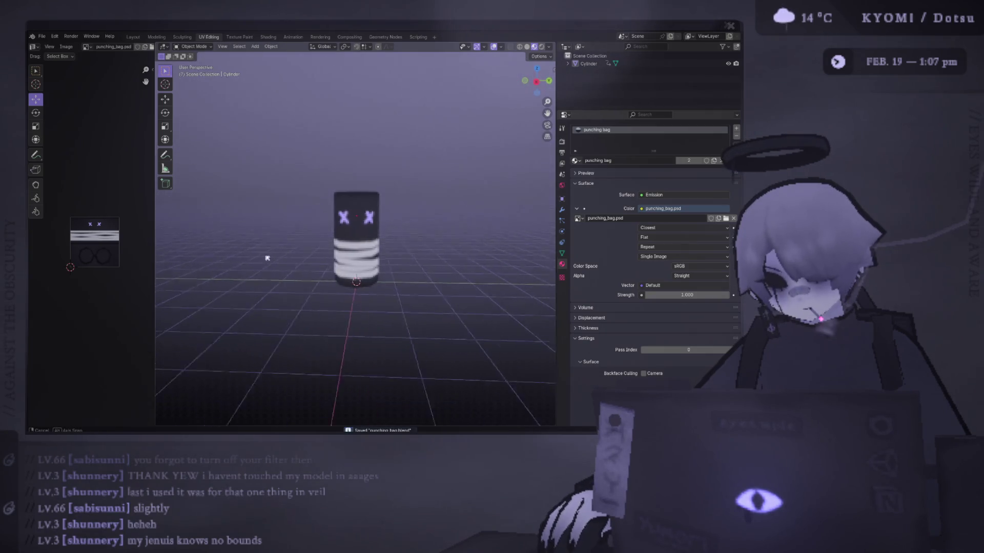
{"action": "middle_click_drag", "start_coordinate": [320, 267], "coordinate": [286, 286]}
{"action": "scroll", "coordinate": [286, 285], "scroll_direction": "up", "scroll_amount": 3}
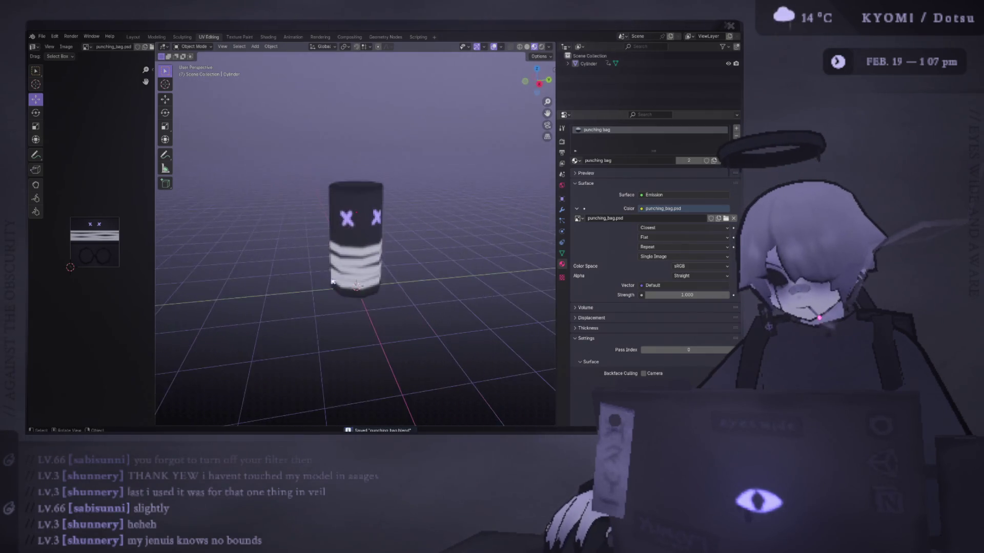
Step: Make Layer 16 active in Photoshop with the Brush tool ready
{"action": "key", "text": "alt+Tab"}
{"action": "left_click", "coordinate": [394, 136]}
{"action": "key", "text": "b"}
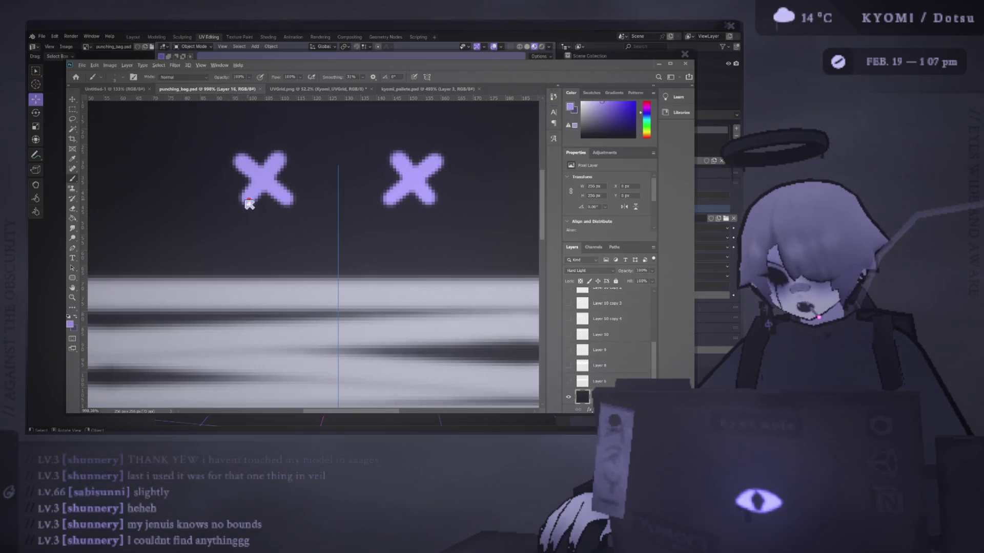
Step: Show Layer 21, add a new layer, and paint a first drip below the left X
{"action": "scroll", "coordinate": [568, 324], "scroll_direction": "up", "scroll_amount": 10}
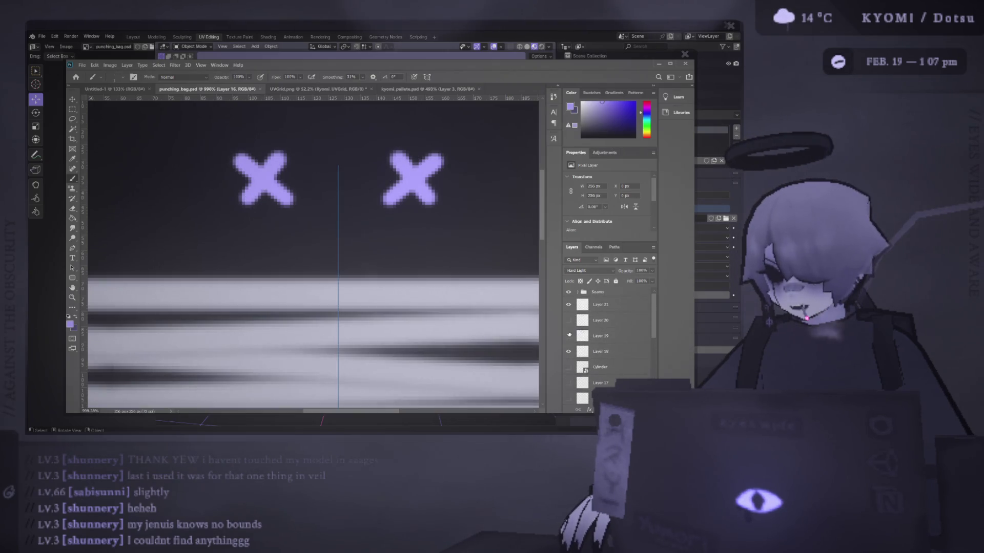
{"action": "left_click", "coordinate": [568, 305]}
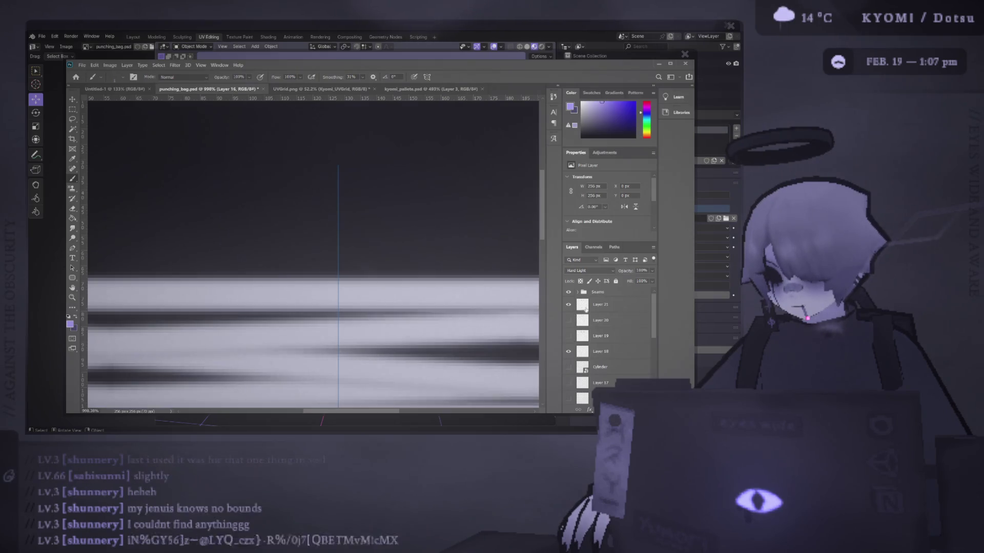
{"action": "left_click", "coordinate": [600, 305]}
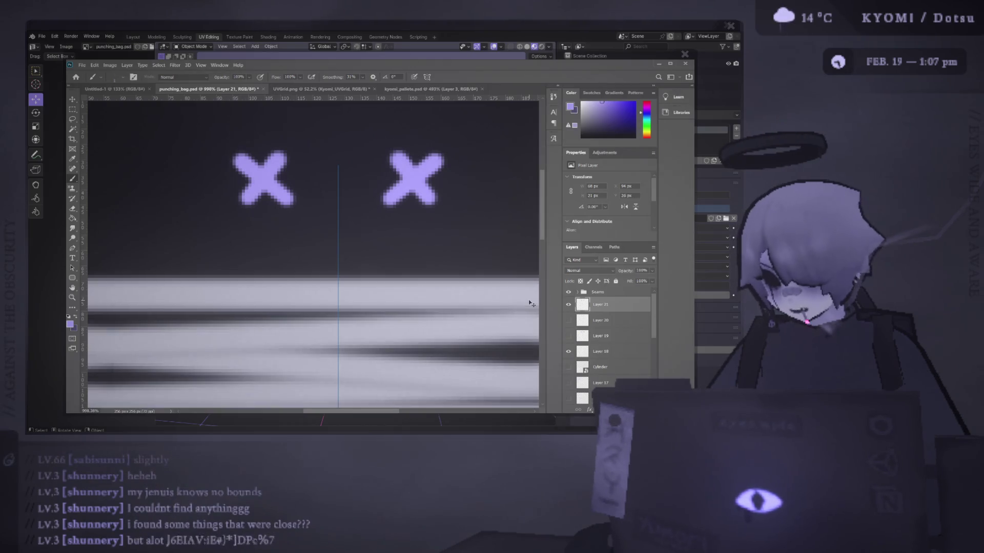
{"action": "key", "text": "ctrl+shift+alt+n"}
{"action": "scroll", "coordinate": [241, 163], "scroll_direction": "up", "scroll_amount": 3, "text": "alt"}
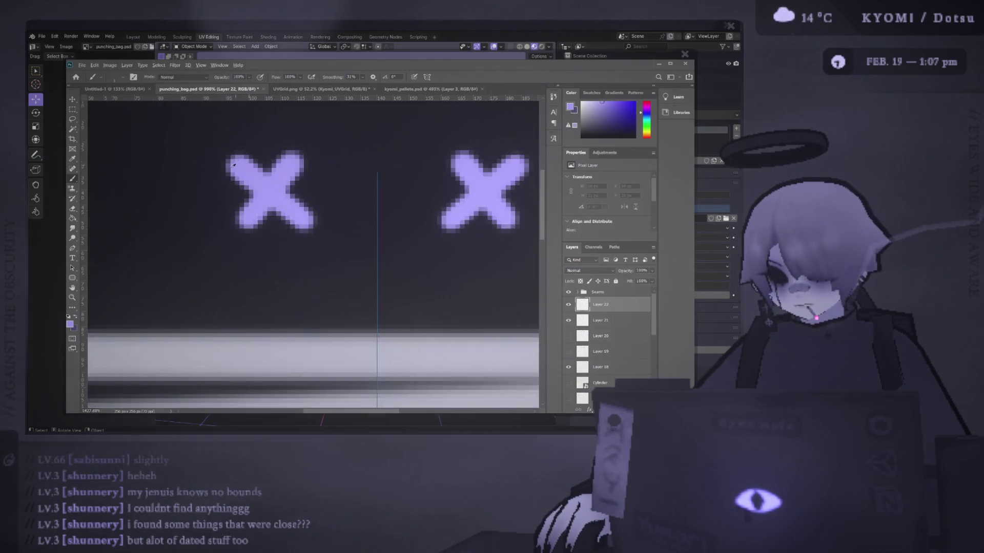
{"action": "left_click_drag", "start_coordinate": [259, 289], "coordinate": [259, 286]}
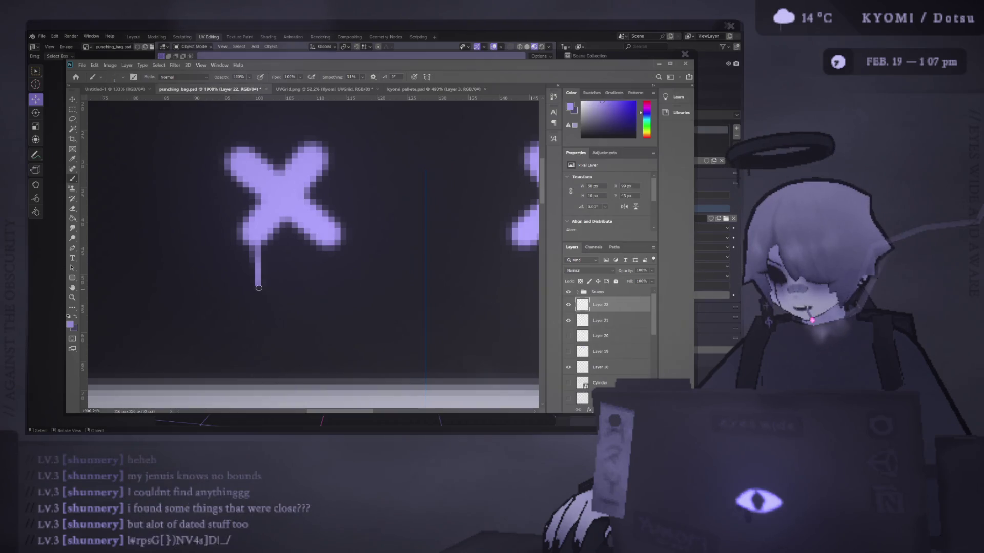
Step: Check Blender's render settings, then repaint the drip as a short stroke under the left X
{"action": "key", "text": "alt+Tab"}
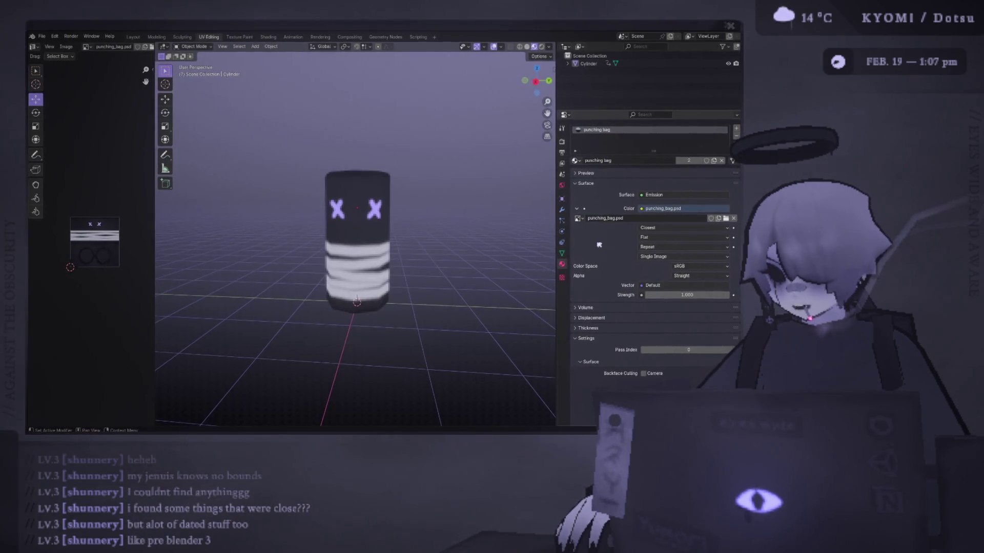
{"action": "left_click", "coordinate": [562, 144]}
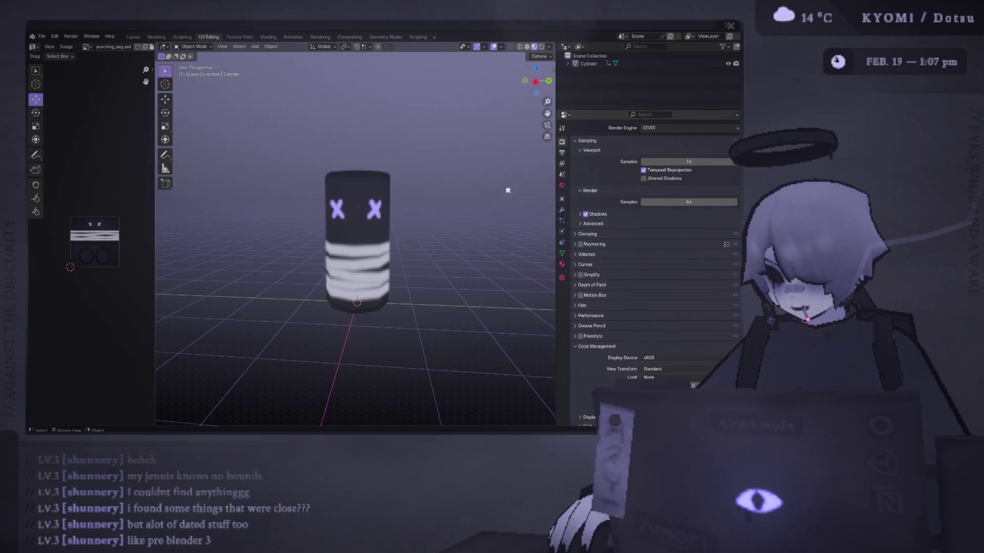
{"action": "key", "text": "alt+Tab"}
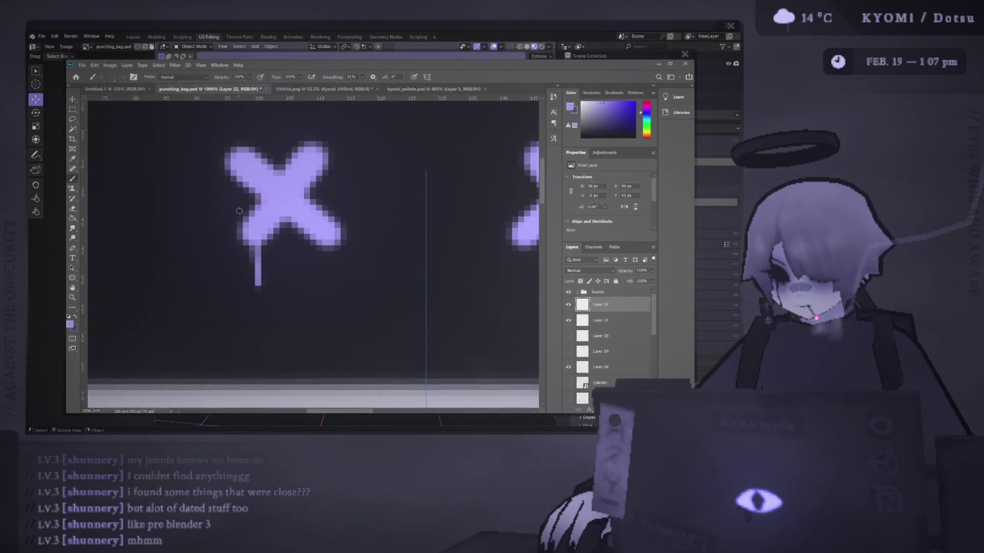
{"action": "scroll", "coordinate": [260, 242], "scroll_direction": "down", "scroll_amount": 3, "text": "alt"}
{"action": "scroll", "coordinate": [261, 243], "scroll_direction": "up", "scroll_amount": 2, "text": "alt"}
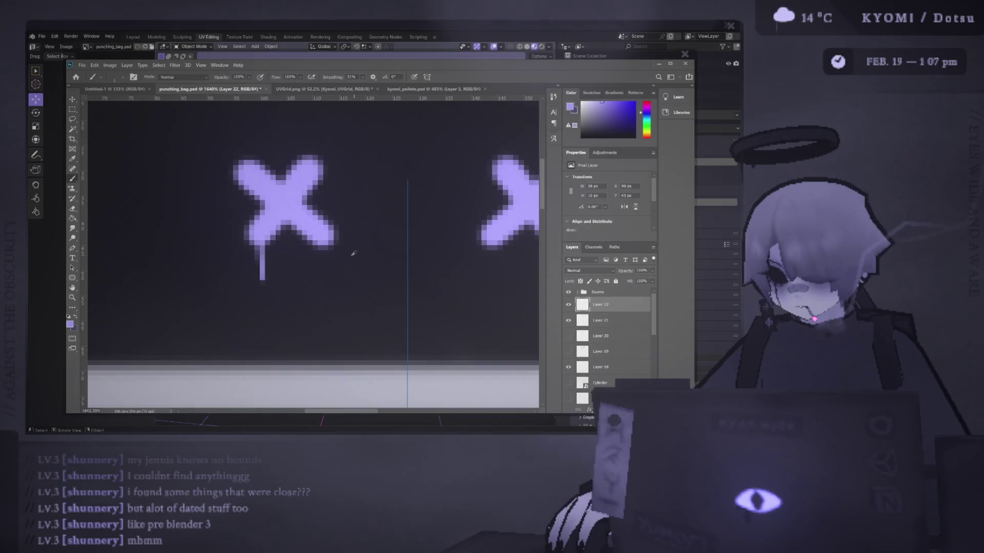
{"action": "key", "text": "ctrl+z"}
{"action": "key", "text": "ctrl+z"}
{"action": "left_click_drag", "start_coordinate": [268, 229], "coordinate": [269, 263]}
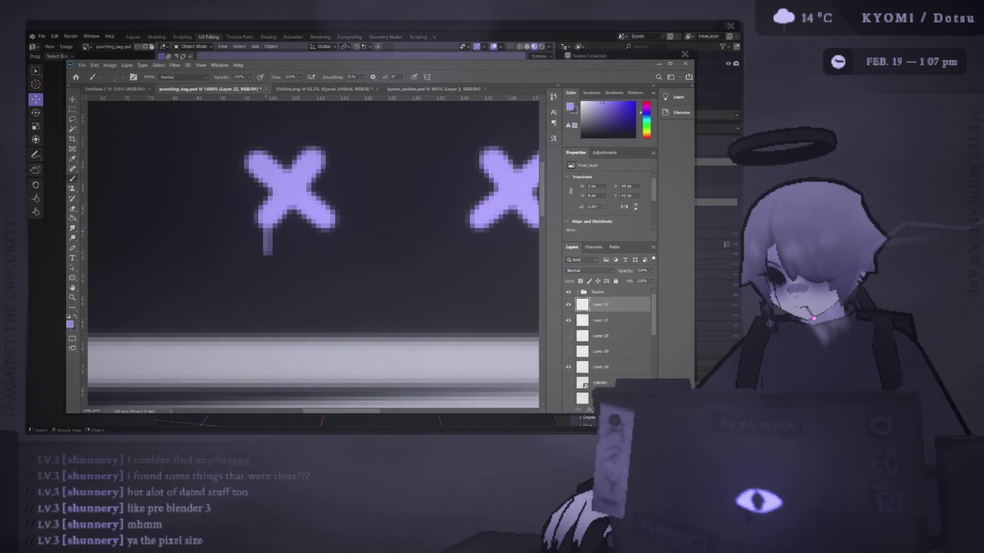
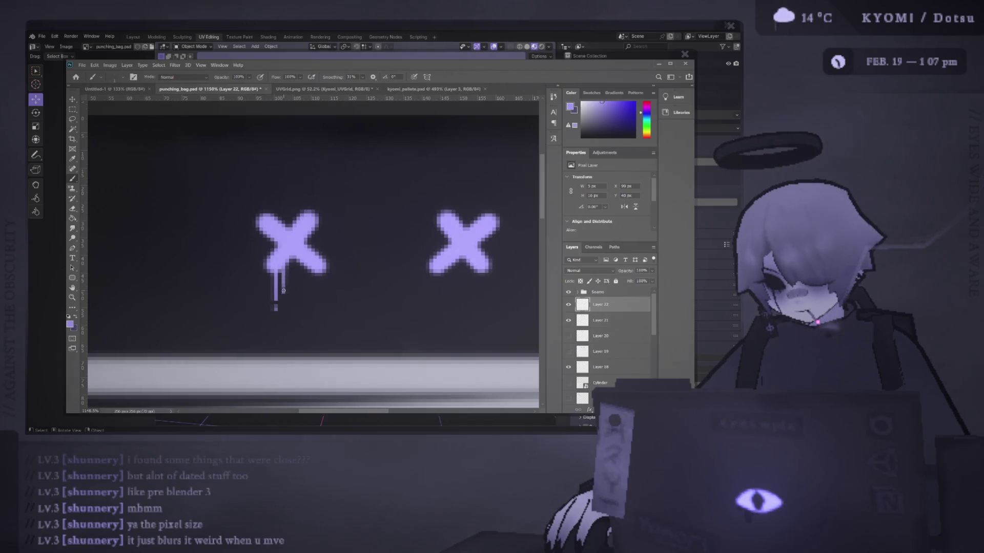
Step: Inspect the cylinder's texture in Blender from several orbit angles
{"action": "scroll", "coordinate": [283, 291], "scroll_direction": "down", "scroll_amount": 1, "text": "alt"}
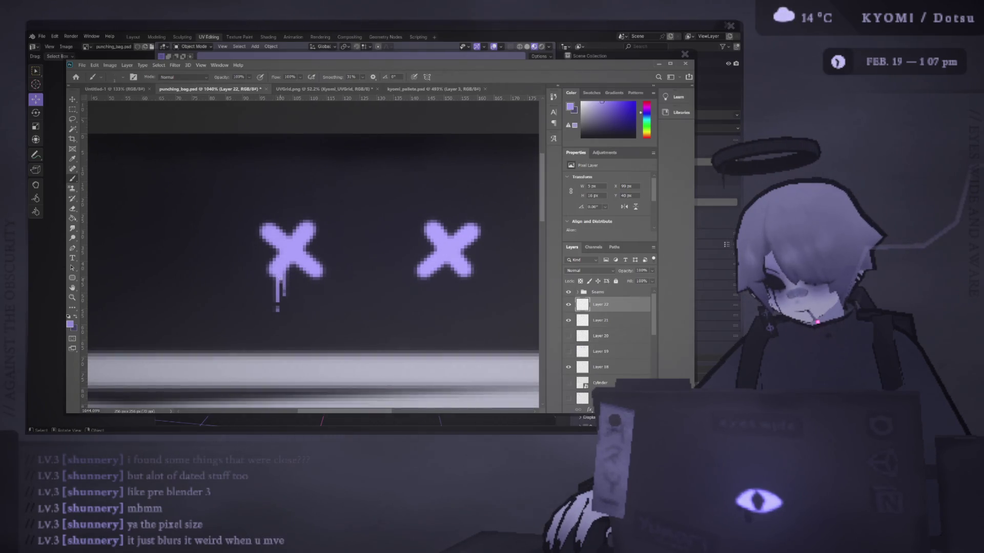
{"action": "scroll", "coordinate": [286, 287], "scroll_direction": "down", "scroll_amount": 1, "text": "alt"}
{"action": "scroll", "coordinate": [286, 287], "scroll_direction": "up", "scroll_amount": 1, "text": "alt"}
{"action": "key", "text": "alt+Tab"}
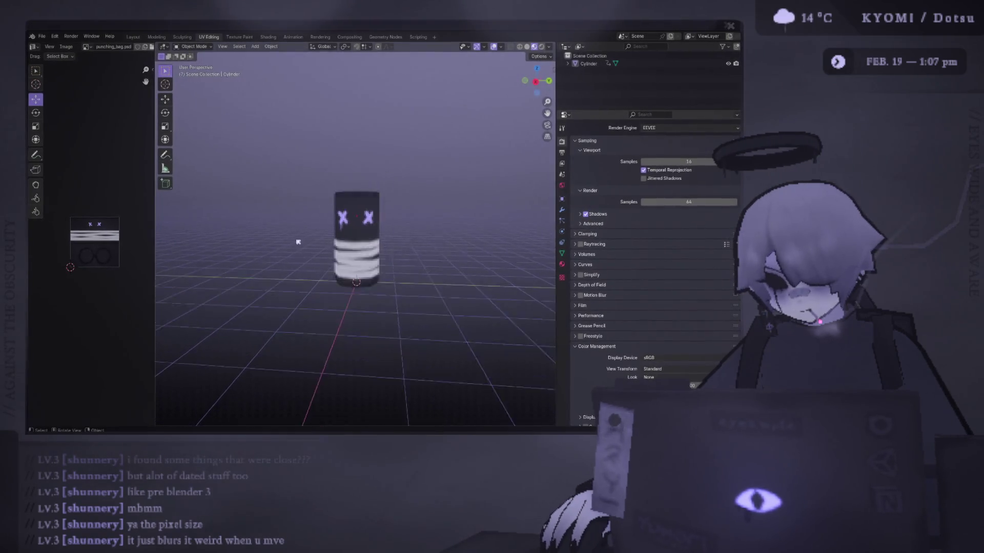
{"action": "scroll", "coordinate": [300, 243], "scroll_direction": "up", "scroll_amount": 6}
{"action": "middle_click_drag", "start_coordinate": [308, 245], "coordinate": [311, 246]}
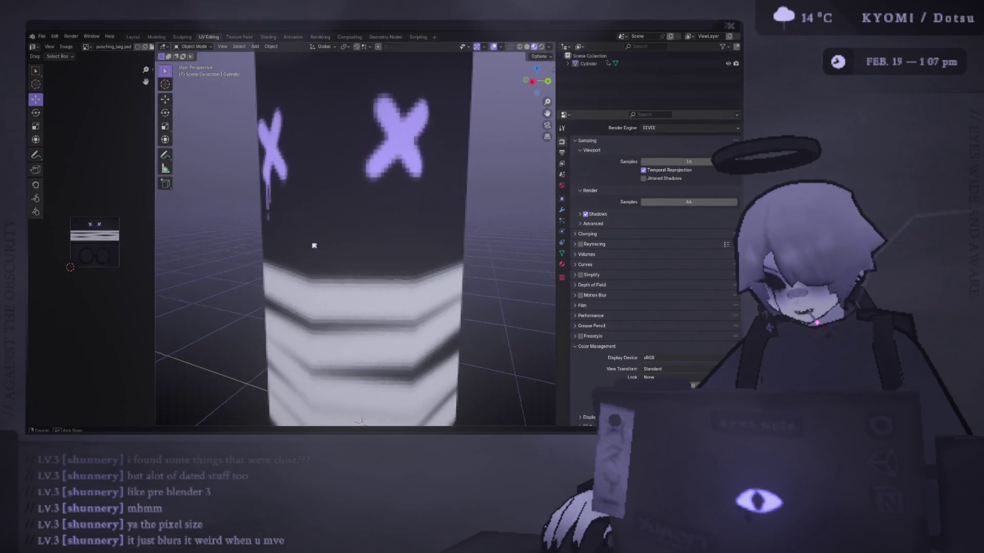
{"action": "scroll", "coordinate": [311, 245], "scroll_direction": "down", "scroll_amount": 10}
{"action": "middle_click_drag", "start_coordinate": [222, 264], "coordinate": [333, 266]}
{"action": "scroll", "coordinate": [338, 275], "scroll_direction": "down", "scroll_amount": 3}
{"action": "scroll", "coordinate": [318, 259], "scroll_direction": "up", "scroll_amount": 6}
{"action": "mouse_move", "coordinate": [378, 242]}
{"action": "middle_mouse_down"}
{"action": "mouse_move", "coordinate": [301, 275]}
{"action": "mouse_move", "coordinate": [318, 272]}
{"action": "middle_mouse_up"}
{"action": "key", "text": "alt+Tab"}
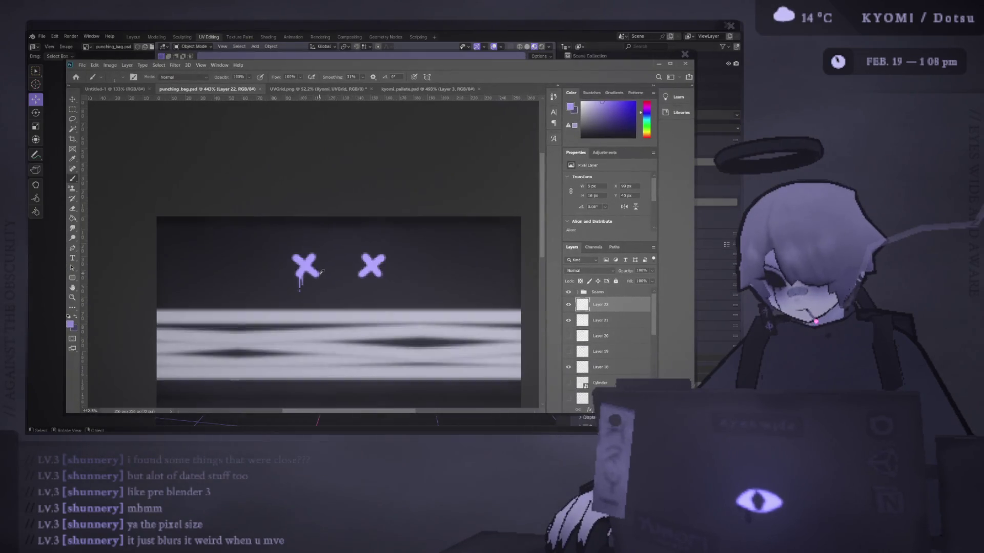
{"action": "key", "text": "alt+Tab"}
{"action": "scroll", "coordinate": [384, 257], "scroll_direction": "down", "scroll_amount": 5}
{"action": "scroll", "coordinate": [380, 258], "scroll_direction": "up", "scroll_amount": 3}
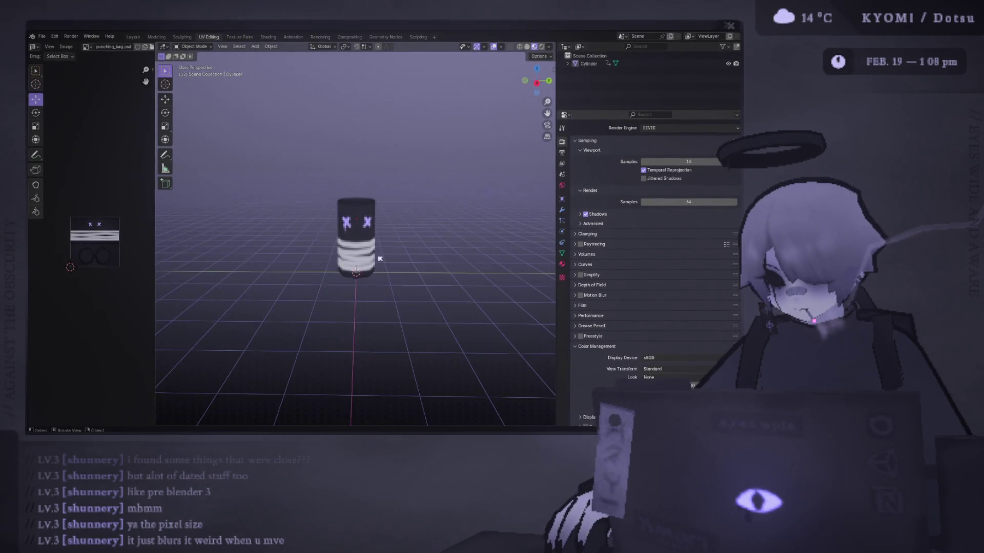
{"action": "scroll", "coordinate": [380, 259], "scroll_direction": "up", "scroll_amount": 3}
{"action": "mouse_move", "coordinate": [359, 254]}
{"action": "middle_mouse_down"}
{"action": "mouse_move", "coordinate": [333, 249]}
{"action": "mouse_move", "coordinate": [348, 248]}
{"action": "middle_mouse_up"}
{"action": "key", "text": "alt+Tab"}
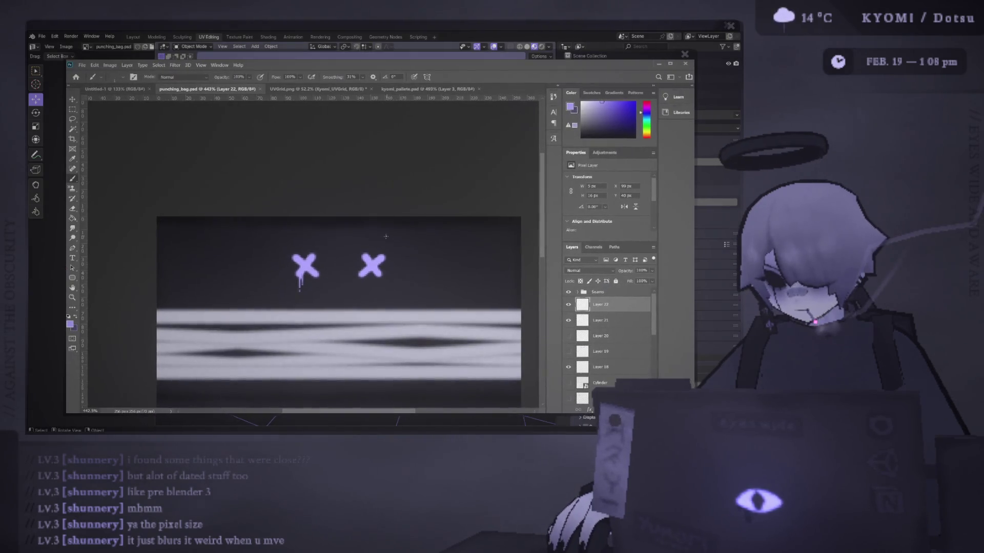
Step: Toggle visibility of Layer 18 and Layer 5, leaving Layer 18 shown
{"action": "scroll", "coordinate": [503, 318], "scroll_direction": "up", "scroll_amount": 5, "text": "alt"}
{"action": "left_click", "coordinate": [568, 367]}
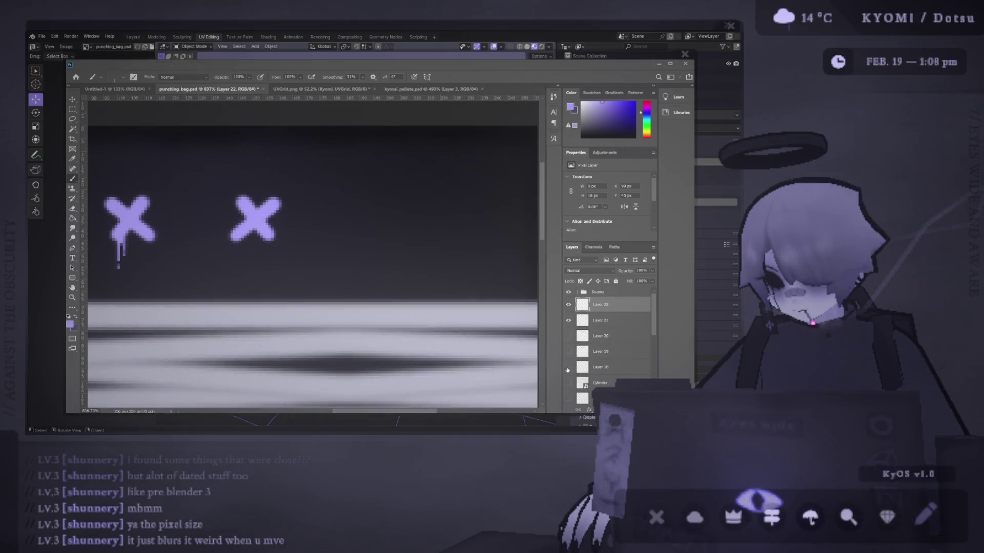
{"action": "scroll", "coordinate": [574, 346], "scroll_direction": "down", "scroll_amount": 3}
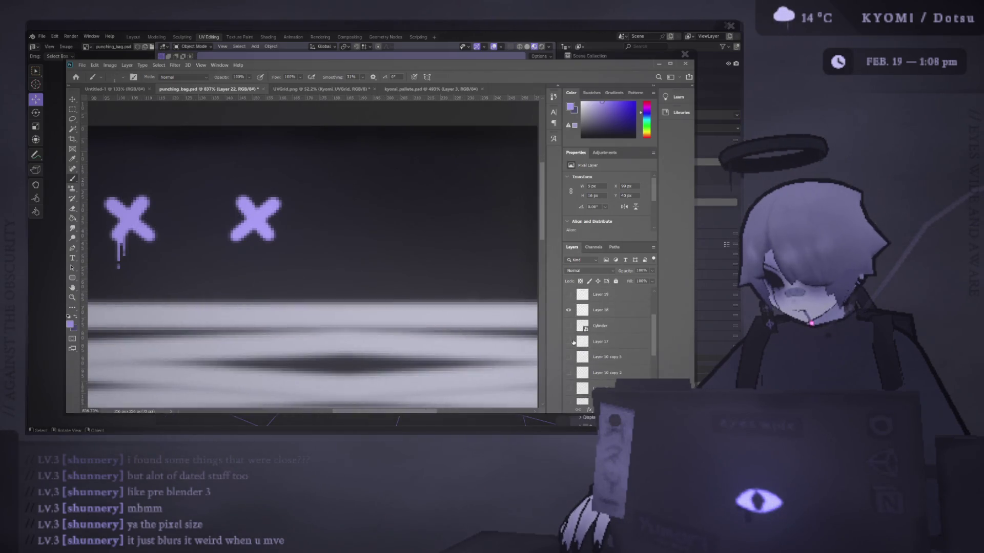
{"action": "scroll", "coordinate": [572, 338], "scroll_direction": "down", "scroll_amount": 4}
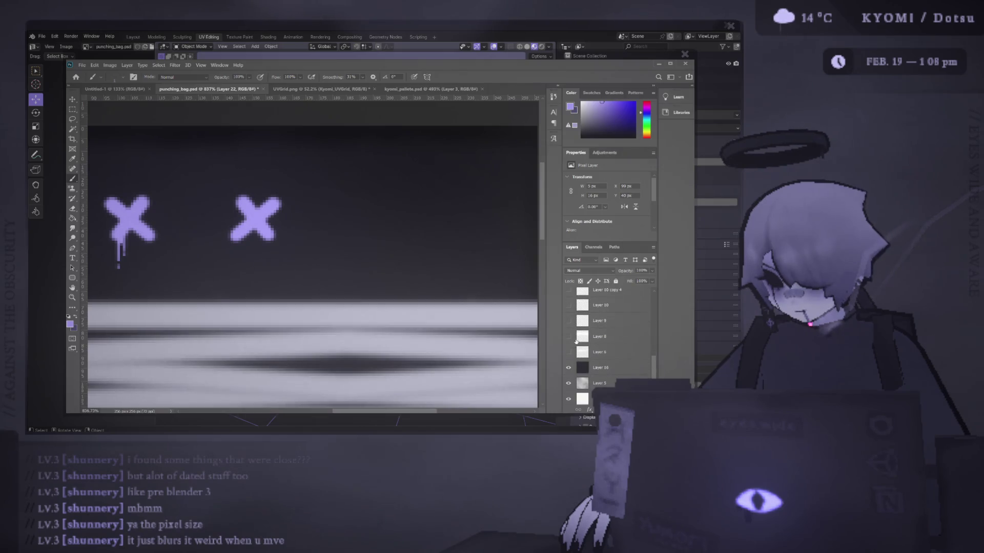
{"action": "left_click", "coordinate": [568, 384]}
{"action": "scroll", "coordinate": [570, 380], "scroll_direction": "up", "scroll_amount": 5}
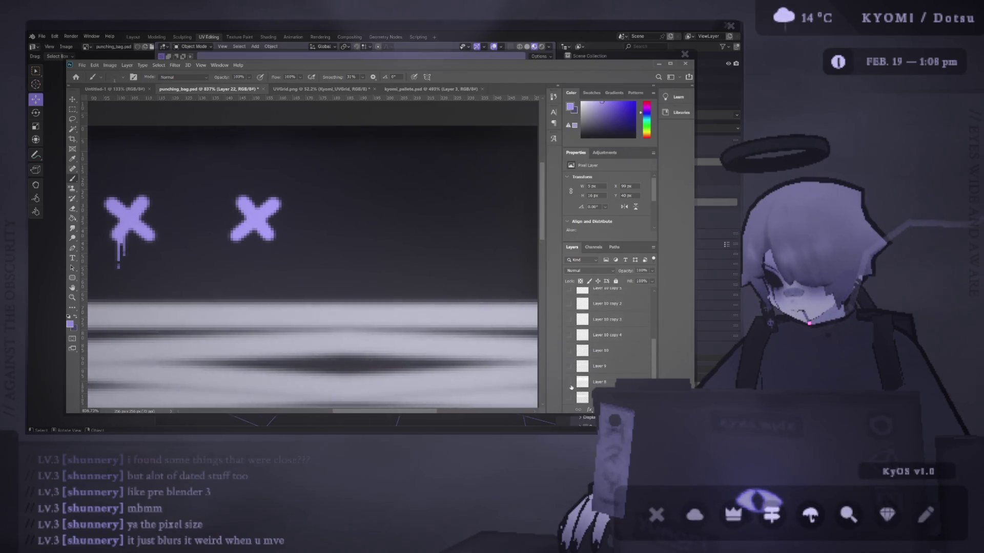
{"action": "left_click", "coordinate": [569, 358]}
{"action": "scroll", "coordinate": [569, 333], "scroll_direction": "up", "scroll_amount": 1}
Step: Move Layer 14 out above the Seams group and duplicate it as Layer 23
{"action": "left_click", "coordinate": [569, 306]}
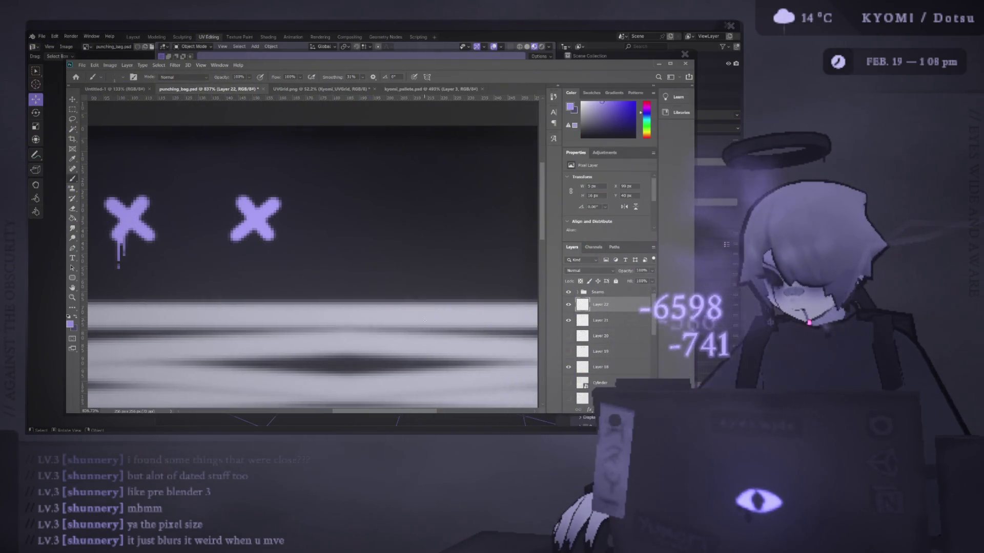
{"action": "key", "text": "v"}
{"action": "left_click", "coordinate": [434, 321]}
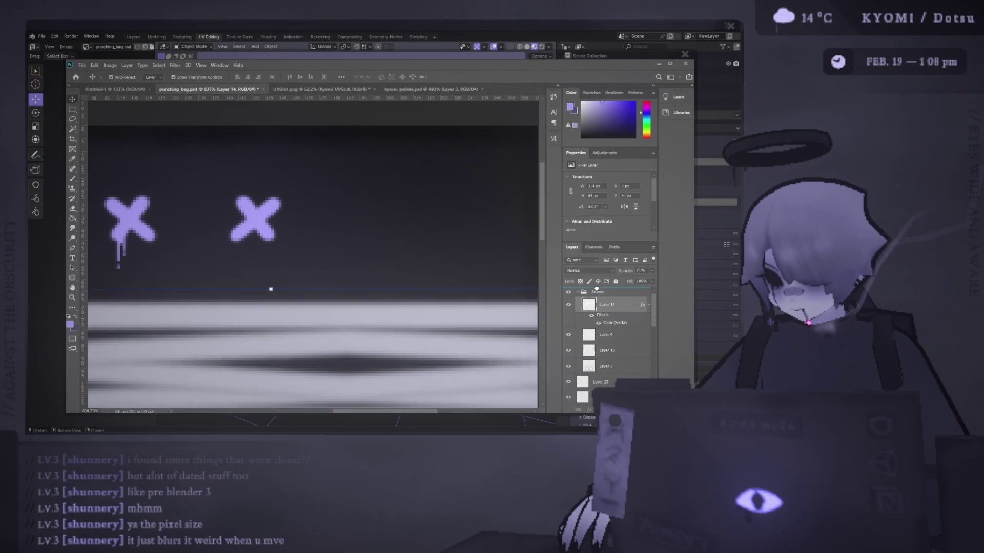
{"action": "left_click_drag", "start_coordinate": [597, 289], "coordinate": [597, 289]}
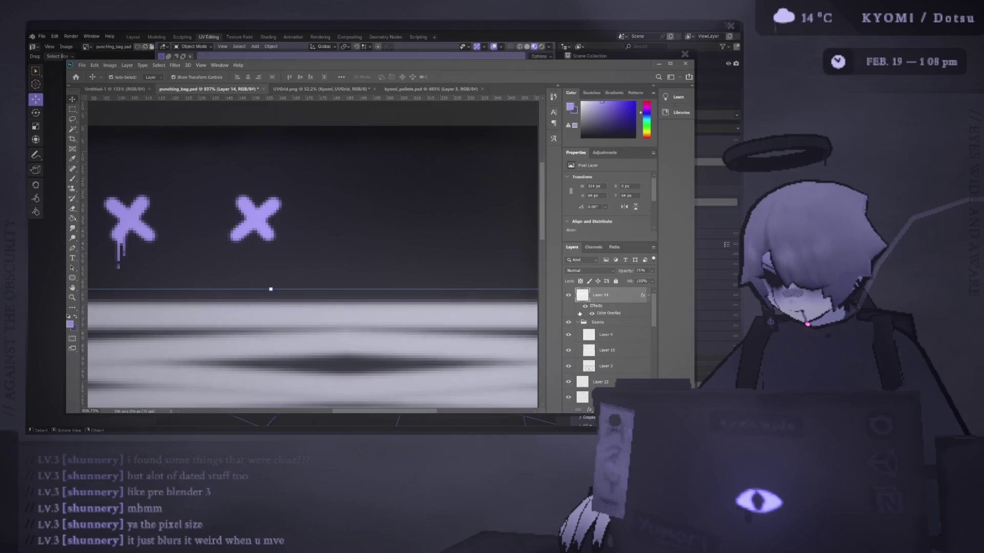
{"action": "key", "text": "ctrl+j"}
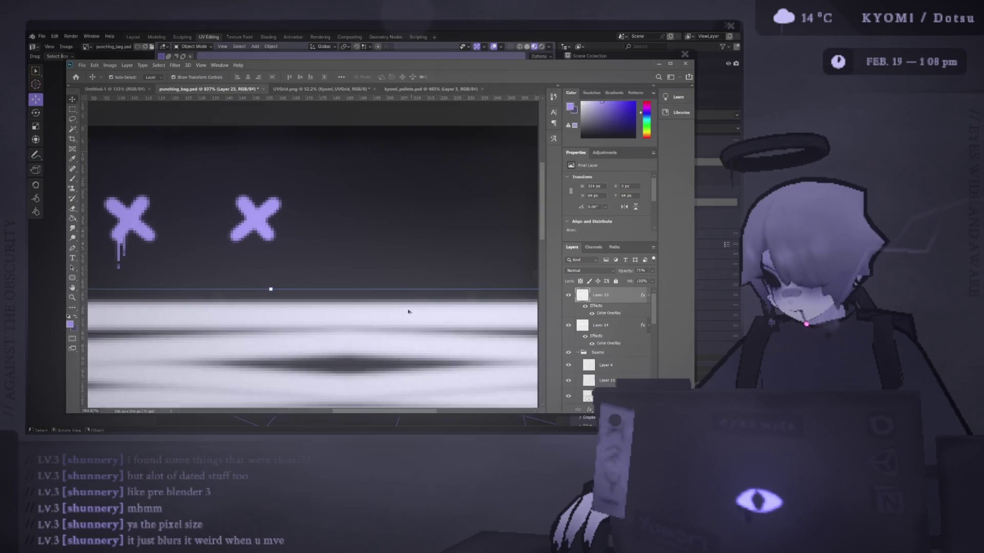
Step: Select the band of stripes, then switch to the Brush with white as the foreground colour
{"action": "scroll", "coordinate": [408, 310], "scroll_direction": "down", "scroll_amount": 5, "text": "alt"}
{"action": "key", "text": "m"}
{"action": "left_click_drag", "start_coordinate": [187, 192], "coordinate": [439, 269]}
{"action": "left_click", "coordinate": [73, 99]}
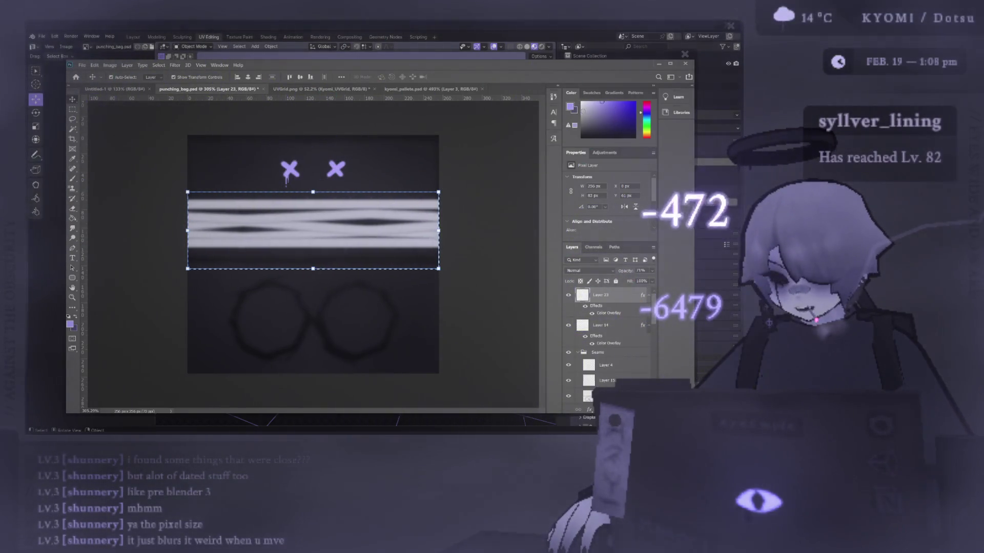
{"action": "key", "text": "b"}
{"action": "key", "text": "x"}
{"action": "scroll", "coordinate": [328, 181], "scroll_direction": "up", "scroll_amount": 5, "text": "alt"}
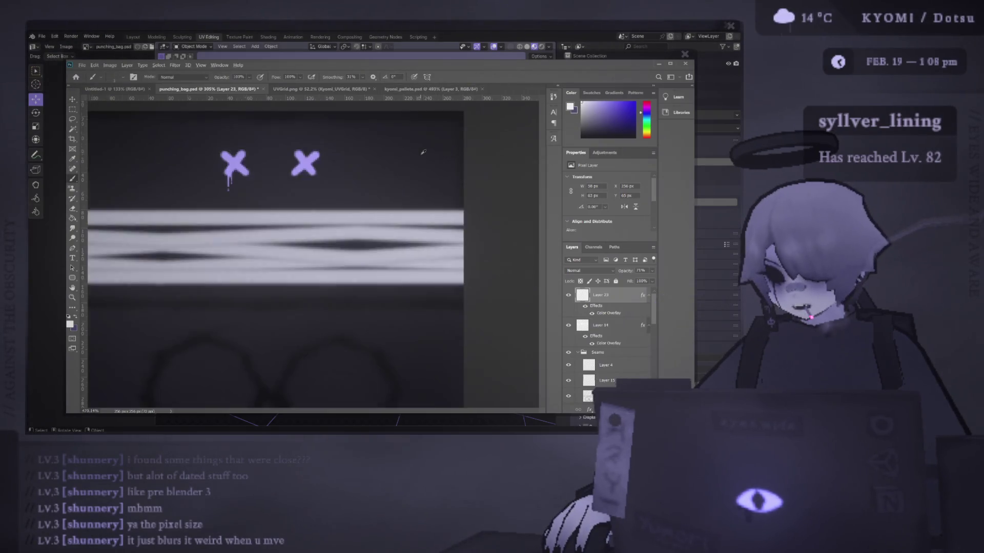
Step: Paint a straight white stroke beside the right X and preview it on the cylinder
{"action": "left_click", "coordinate": [314, 190]}
{"action": "left_click", "coordinate": [363, 175], "text": "shift"}
{"action": "scroll", "coordinate": [362, 174], "scroll_direction": "up", "scroll_amount": 3, "text": "alt"}
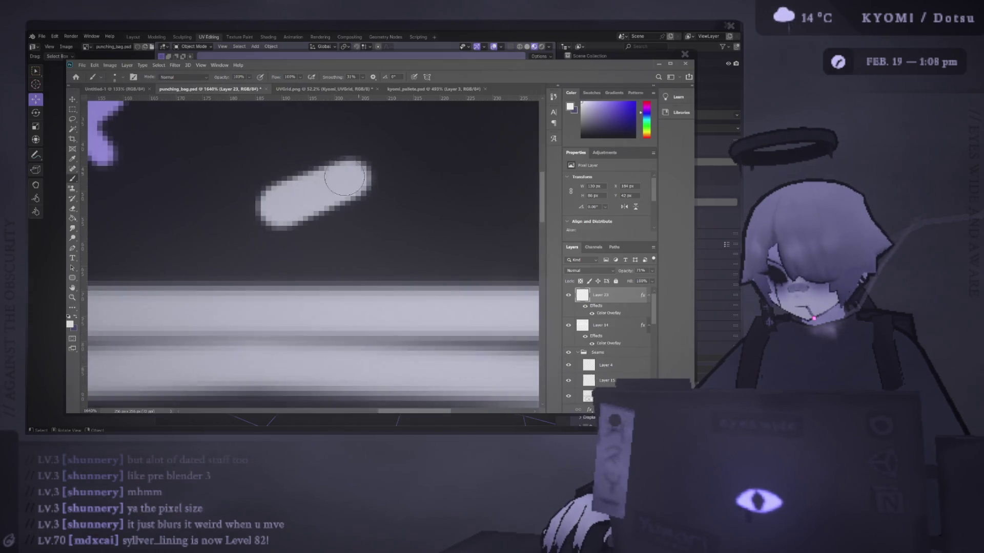
{"action": "key", "text": "ctrl+z"}
{"action": "key", "text": "ctrl+z"}
{"action": "key", "text": "ctrl+shift+z"}
{"action": "key", "text": "ctrl+shift+z"}
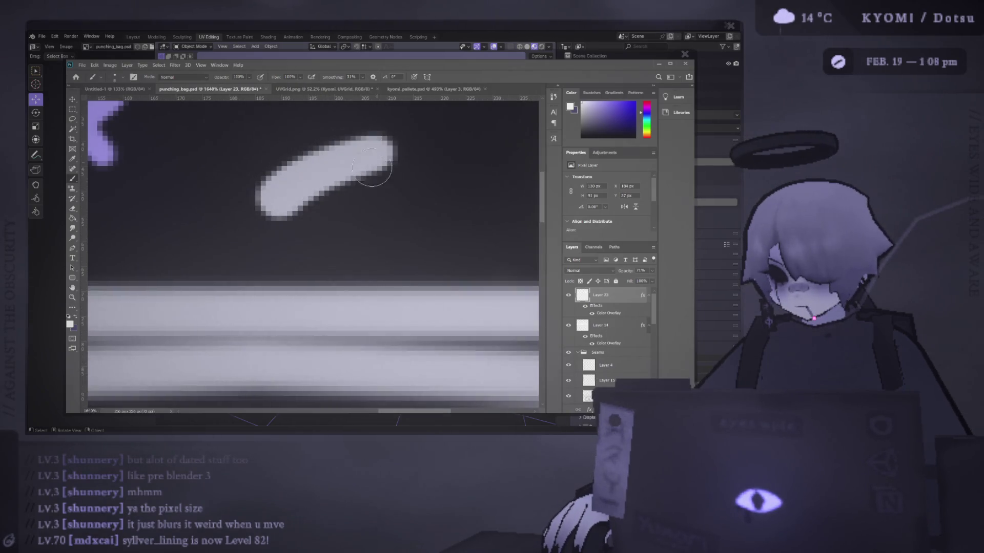
{"action": "scroll", "coordinate": [399, 146], "scroll_direction": "down", "scroll_amount": 3, "text": "alt"}
{"action": "key", "text": "alt+Tab"}
{"action": "middle_click_drag", "start_coordinate": [130, 220], "coordinate": [287, 220]}
{"action": "key", "text": "alt+Tab"}
Step: Shift the white stroke left with Free Transform and check it in Blender
{"action": "key", "text": "ctrl+t"}
{"action": "left_click_drag", "start_coordinate": [344, 176], "coordinate": [282, 174]}
{"action": "key", "text": "Return"}
{"action": "key", "text": "alt+Tab"}
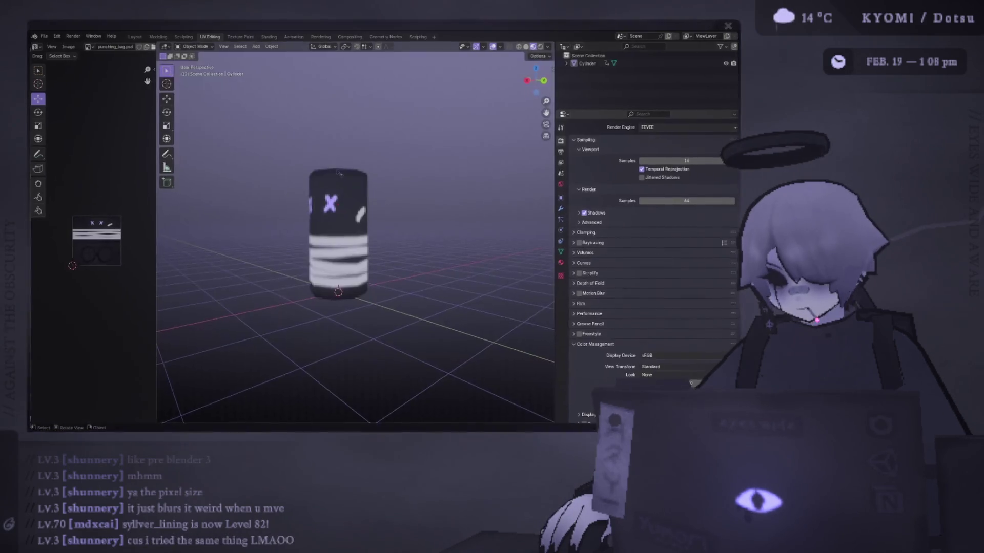
{"action": "middle_click_drag", "start_coordinate": [268, 215], "coordinate": [297, 214]}
{"action": "key", "text": "alt+Tab"}
Step: Nudge the stroke slightly right and preview its position on the cylinder again
{"action": "left_click_drag", "start_coordinate": [285, 174], "coordinate": [301, 175]}
{"action": "key", "text": "alt+Tab"}
{"action": "mouse_move", "coordinate": [328, 220]}
{"action": "middle_mouse_down"}
{"action": "mouse_move", "coordinate": [248, 222]}
{"action": "mouse_move", "coordinate": [402, 221]}
{"action": "mouse_move", "coordinate": [367, 217]}
{"action": "middle_mouse_up"}
{"action": "key", "text": "alt+Tab"}
{"action": "scroll", "coordinate": [291, 143], "scroll_direction": "up", "scroll_amount": 5, "text": "alt"}
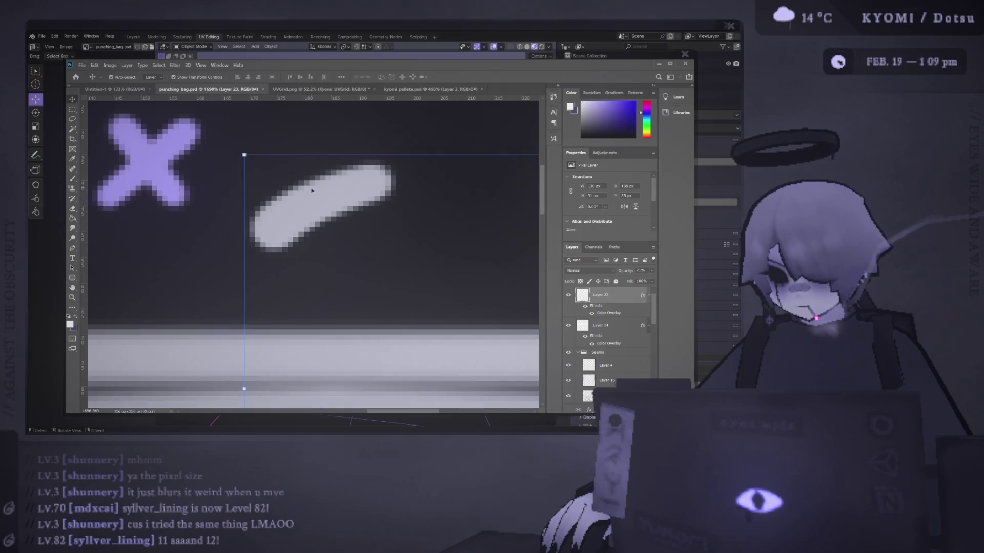
{"action": "key", "text": "alt+Tab"}
{"action": "scroll", "coordinate": [224, 199], "scroll_direction": "down", "scroll_amount": 3}
{"action": "middle_click_drag", "start_coordinate": [224, 200], "coordinate": [316, 200]}
{"action": "key", "text": "alt+Tab"}
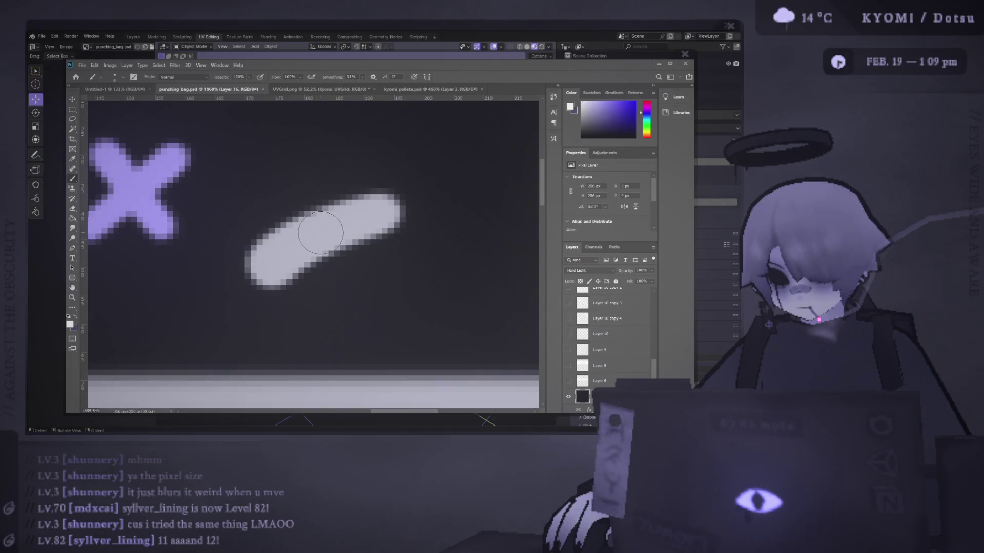
Step: Paint a brighter highlight across the middle of the white stroke and preview it
{"action": "scroll", "coordinate": [321, 233], "scroll_direction": "up", "scroll_amount": 2, "text": "alt"}
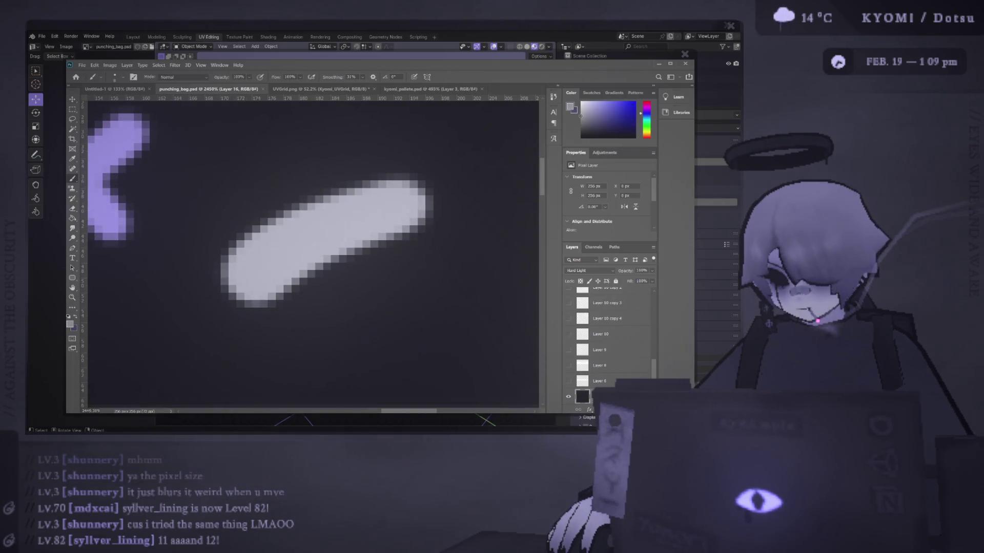
{"action": "left_click", "coordinate": [320, 229]}
{"action": "left_click_drag", "start_coordinate": [300, 236], "coordinate": [338, 225]}
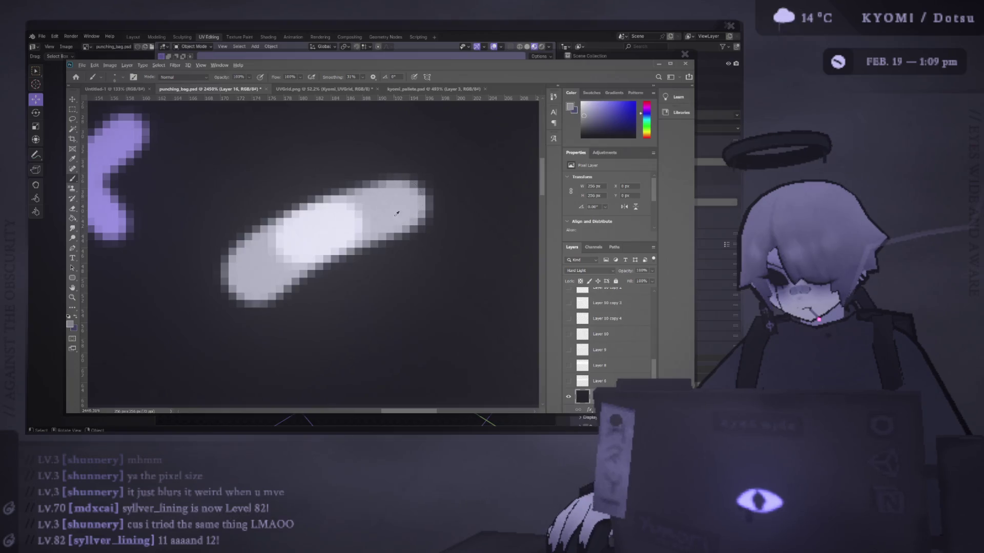
{"action": "scroll", "coordinate": [396, 210], "scroll_direction": "down", "scroll_amount": 5, "text": "alt"}
{"action": "key", "text": "alt+Tab"}
{"action": "middle_click_drag", "start_coordinate": [233, 252], "coordinate": [410, 251]}
{"action": "key", "text": "alt+Tab"}
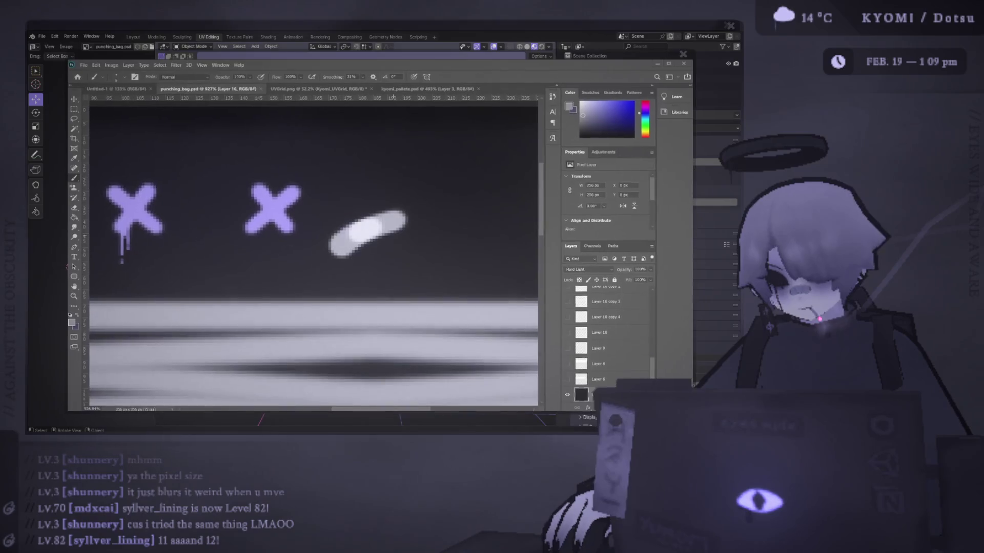
Step: Undo an accidental layer move and return to the Brush tool
{"action": "scroll", "coordinate": [308, 244], "scroll_direction": "down", "scroll_amount": 4, "text": "alt"}
{"action": "key", "text": "v"}
{"action": "left_click_drag", "start_coordinate": [323, 240], "coordinate": [345, 240]}
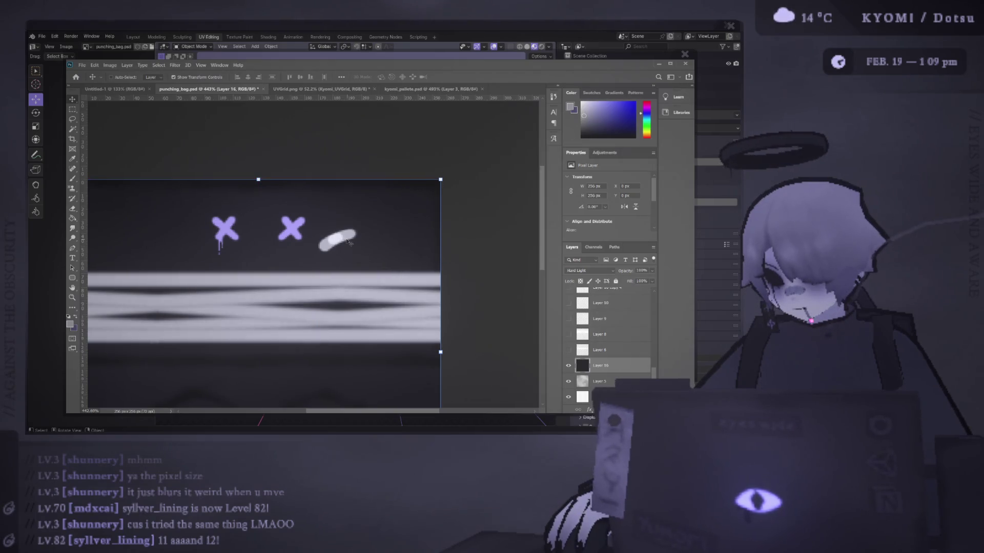
{"action": "key", "text": "ctrl+z"}
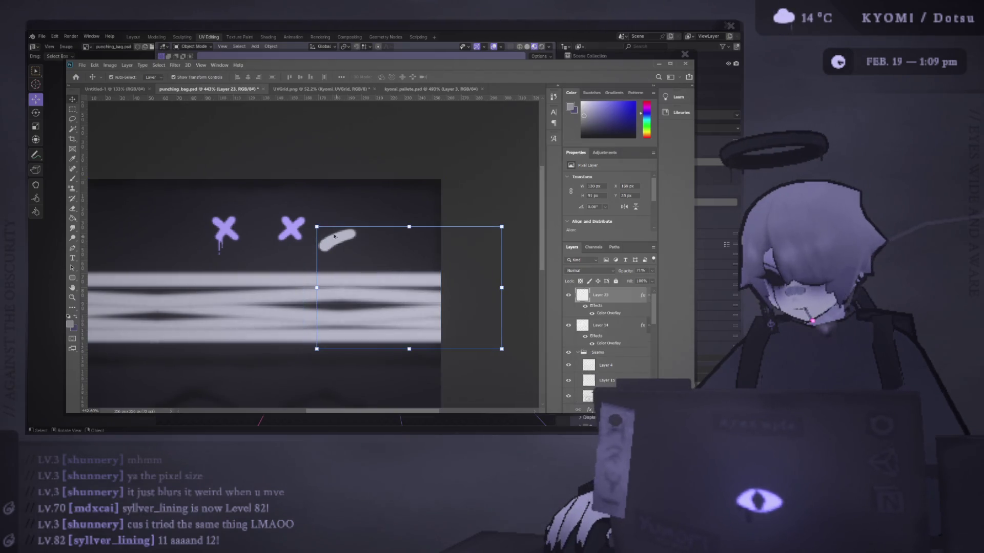
{"action": "scroll", "coordinate": [334, 235], "scroll_direction": "up", "scroll_amount": 2, "text": "alt"}
{"action": "key", "text": "b"}
{"action": "scroll", "coordinate": [323, 248], "scroll_direction": "up", "scroll_amount": 3, "text": "alt"}
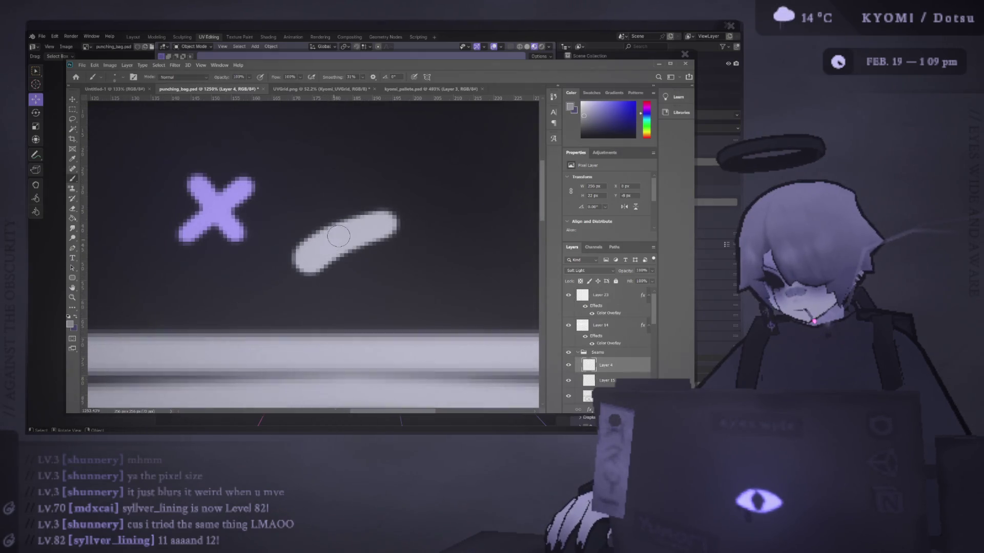
Step: Hide Layer 4, select the slash's Layer 23, restore the hidden layer, and resume brushing
{"action": "left_click", "coordinate": [567, 366]}
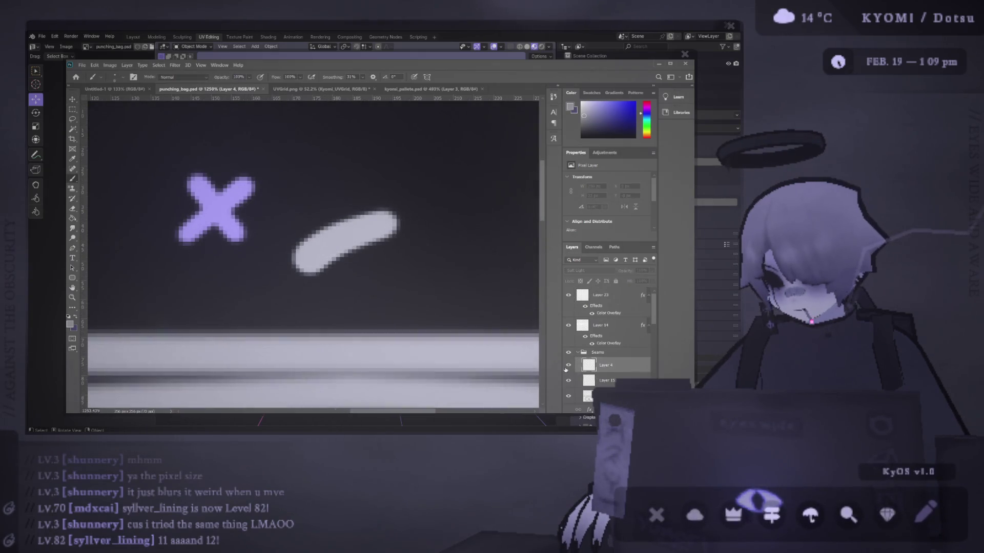
{"action": "key", "text": "v"}
{"action": "left_click", "coordinate": [385, 248]}
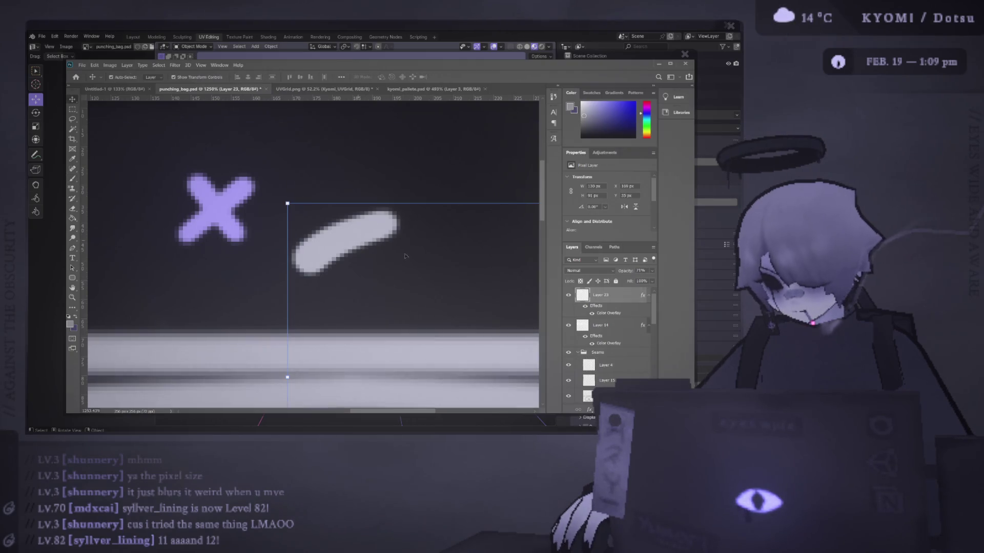
{"action": "left_click", "coordinate": [567, 296]}
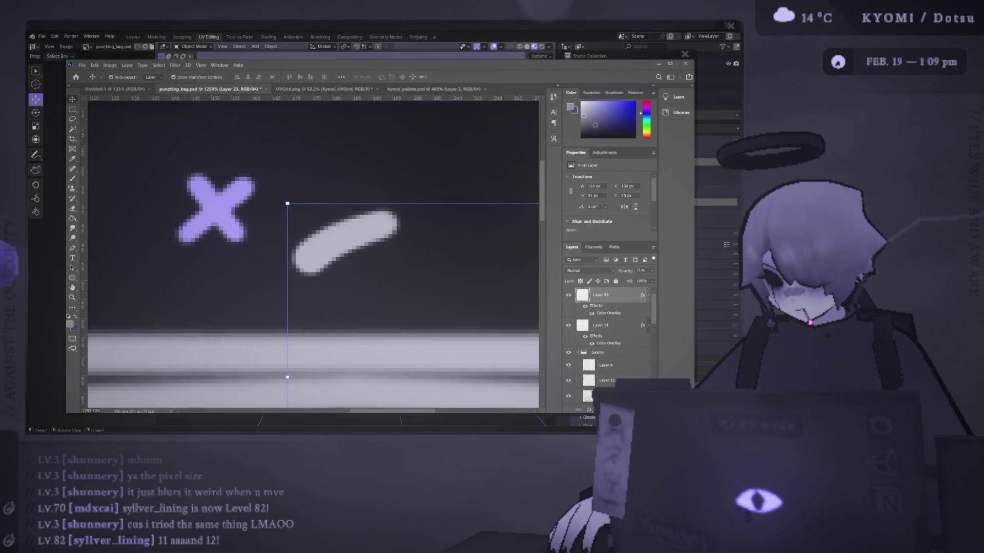
{"action": "key", "text": "b"}
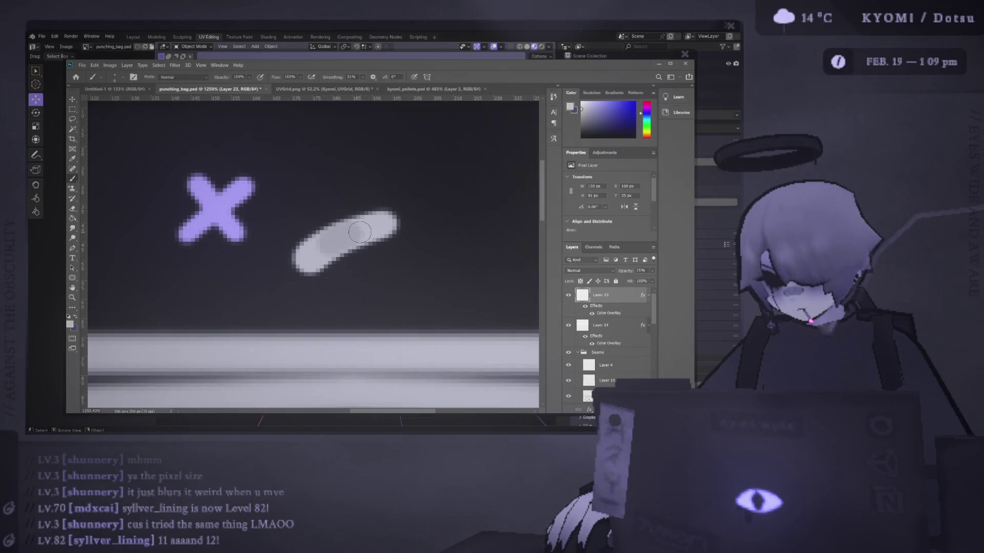
{"action": "scroll", "coordinate": [360, 232], "scroll_direction": "down", "scroll_amount": 5, "text": "alt"}
Step: Check the texture in Blender, then zoom in on the slash stroke in Photoshop
{"action": "key", "text": "alt+Tab"}
{"action": "mouse_move", "coordinate": [288, 241]}
{"action": "middle_mouse_down"}
{"action": "mouse_move", "coordinate": [215, 244]}
{"action": "mouse_move", "coordinate": [330, 225]}
{"action": "middle_mouse_up"}
{"action": "scroll", "coordinate": [325, 214], "scroll_direction": "up", "scroll_amount": 5}
{"action": "key", "text": "alt+Tab"}
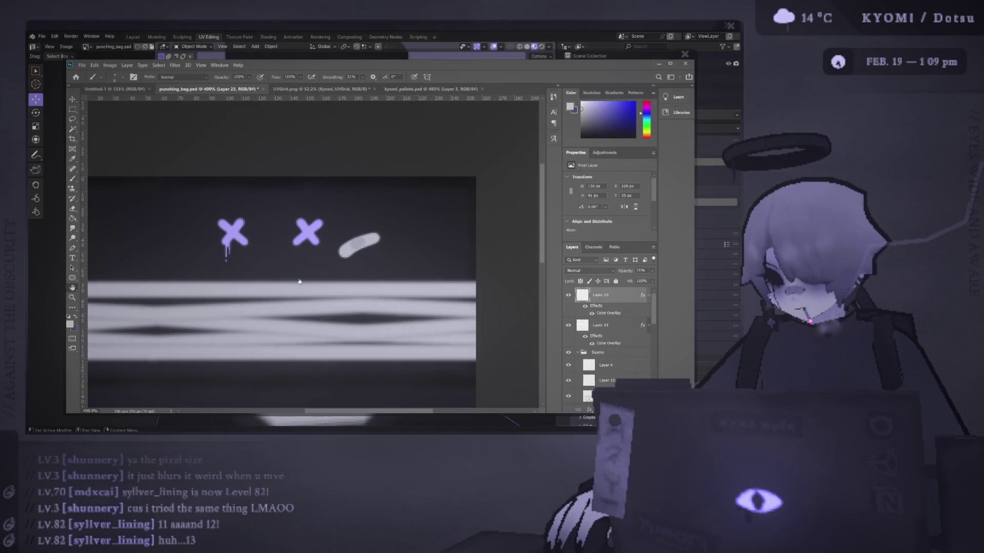
{"action": "left_click_drag", "start_coordinate": [312, 287], "coordinate": [308, 257]}
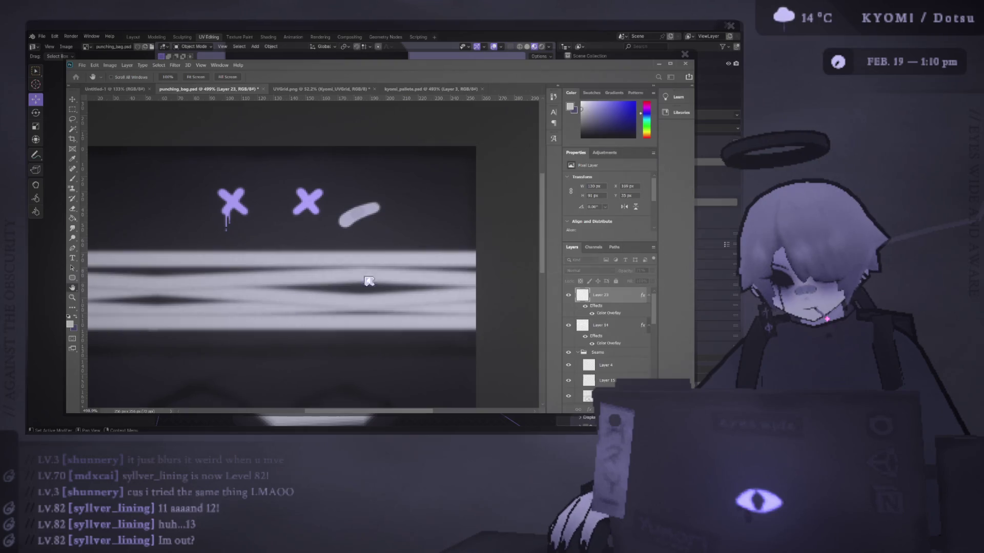
{"action": "left_click_drag", "start_coordinate": [389, 189], "coordinate": [498, 156], "text": "ctrl"}
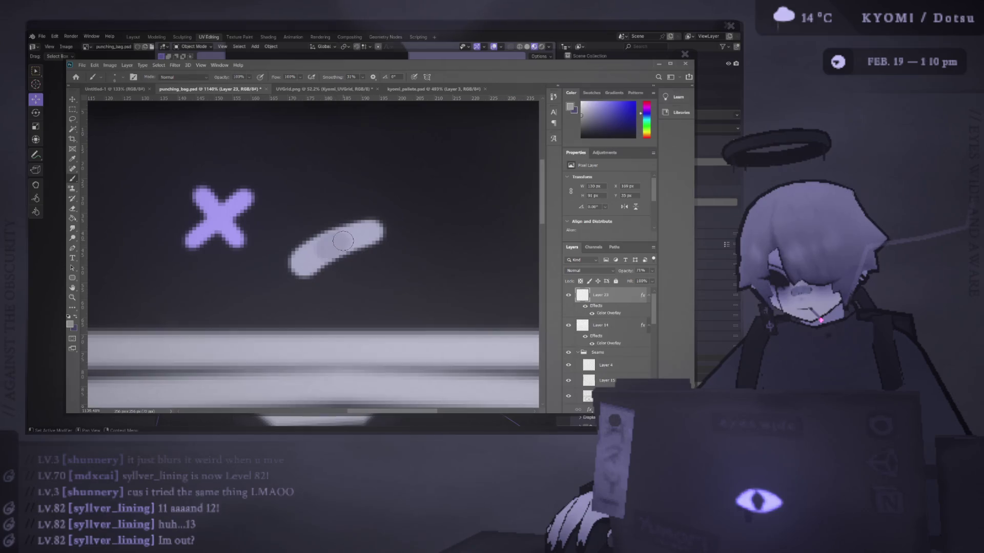
Step: Preview the shaded slash and both X eyes on the cylinder in Blender
{"action": "key", "text": "alt+Tab"}
{"action": "scroll", "coordinate": [268, 246], "scroll_direction": "down", "scroll_amount": 5}
{"action": "scroll", "coordinate": [350, 277], "scroll_direction": "up", "scroll_amount": 2}
{"action": "key", "text": "alt+Tab"}
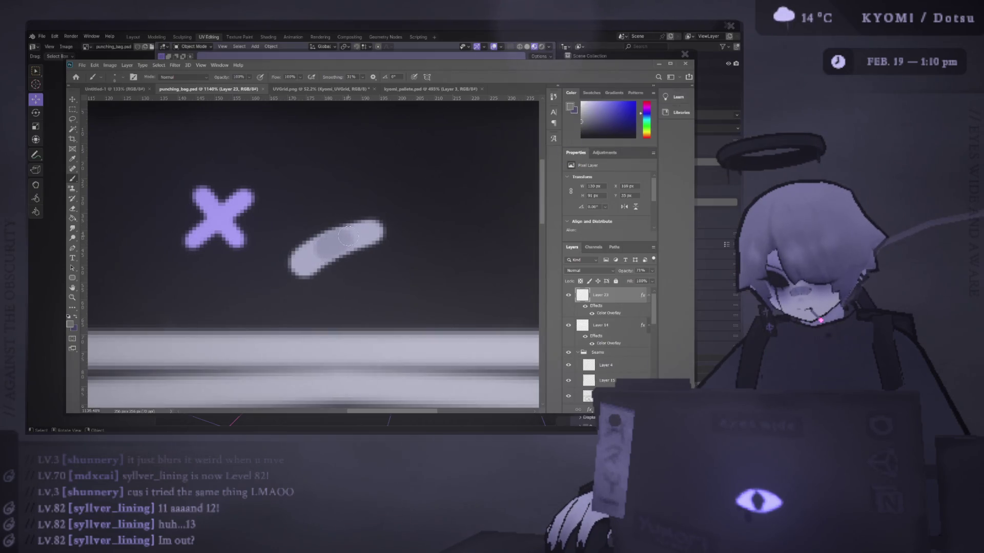
{"action": "key", "text": "alt+Tab"}
{"action": "scroll", "coordinate": [242, 248], "scroll_direction": "down", "scroll_amount": 4}
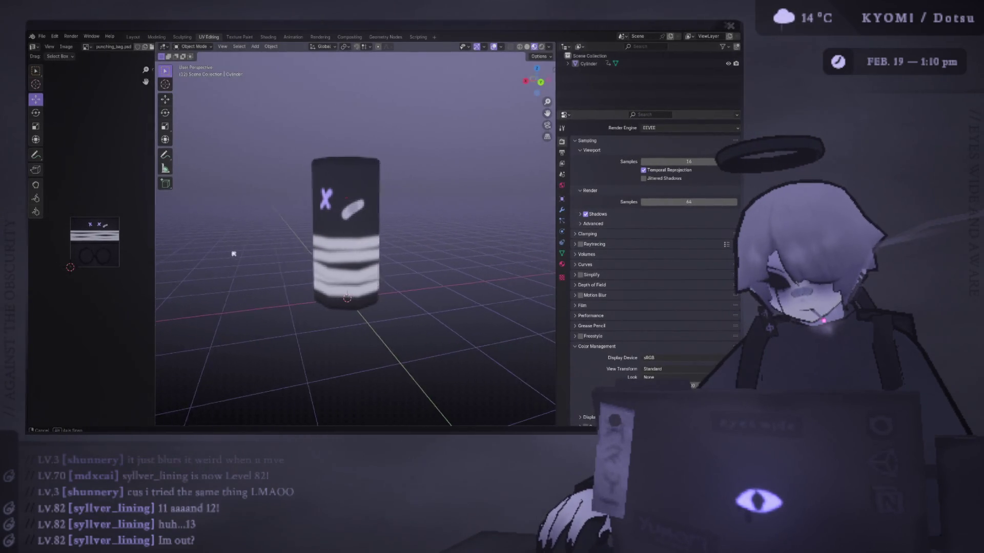
{"action": "scroll", "coordinate": [278, 254], "scroll_direction": "up", "scroll_amount": 4}
{"action": "middle_click_drag", "start_coordinate": [278, 255], "coordinate": [307, 222]}
{"action": "scroll", "coordinate": [308, 222], "scroll_direction": "up", "scroll_amount": 5}
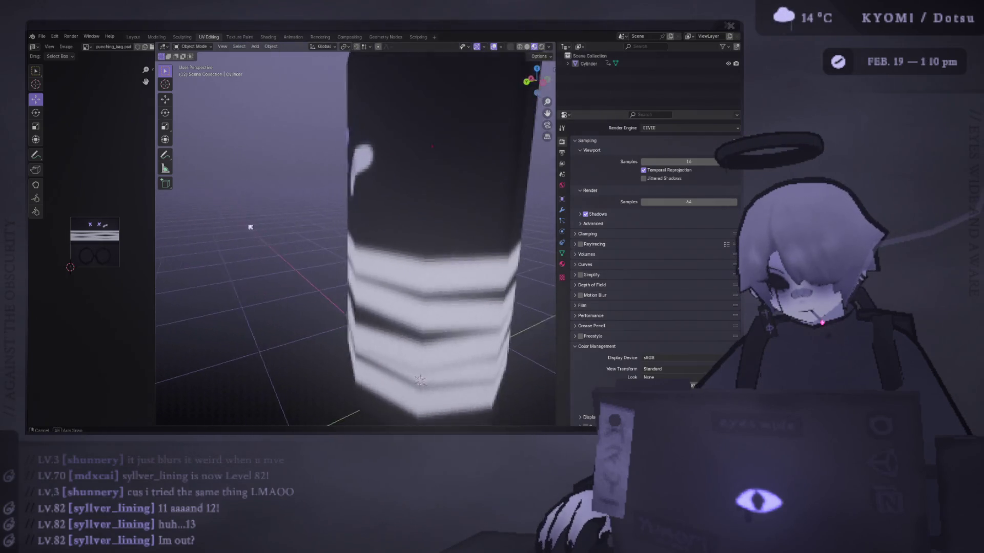
{"action": "scroll", "coordinate": [403, 251], "scroll_direction": "down", "scroll_amount": 6}
{"action": "middle_click_drag", "start_coordinate": [403, 251], "coordinate": [459, 241]}
{"action": "key", "text": "alt+Tab"}
{"action": "scroll", "coordinate": [318, 261], "scroll_direction": "down", "scroll_amount": 2, "text": "alt"}
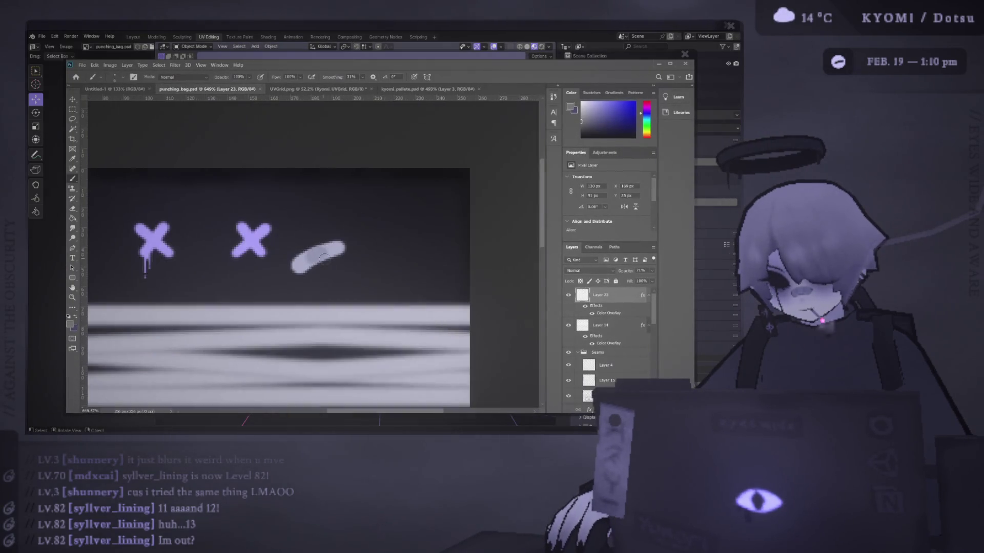
Step: Copy the slash to the left of the X eyes, rotate it, and confirm its placement
{"action": "scroll", "coordinate": [318, 260], "scroll_direction": "left", "scroll_amount": 3, "text": "ctrl"}
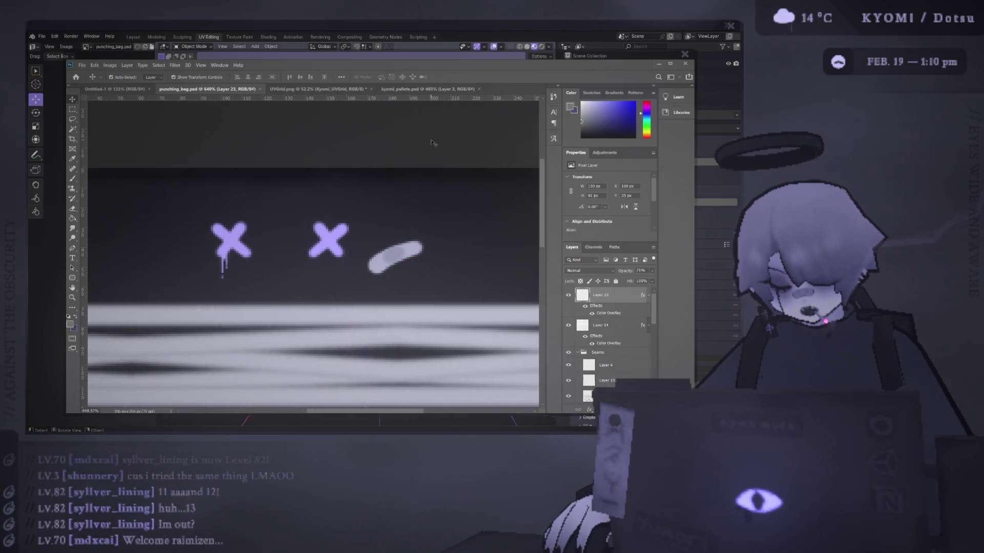
{"action": "left_click_drag", "start_coordinate": [412, 252], "coordinate": [169, 226], "text": "alt"}
{"action": "scroll", "coordinate": [242, 243], "scroll_direction": "down", "scroll_amount": 2, "text": "alt"}
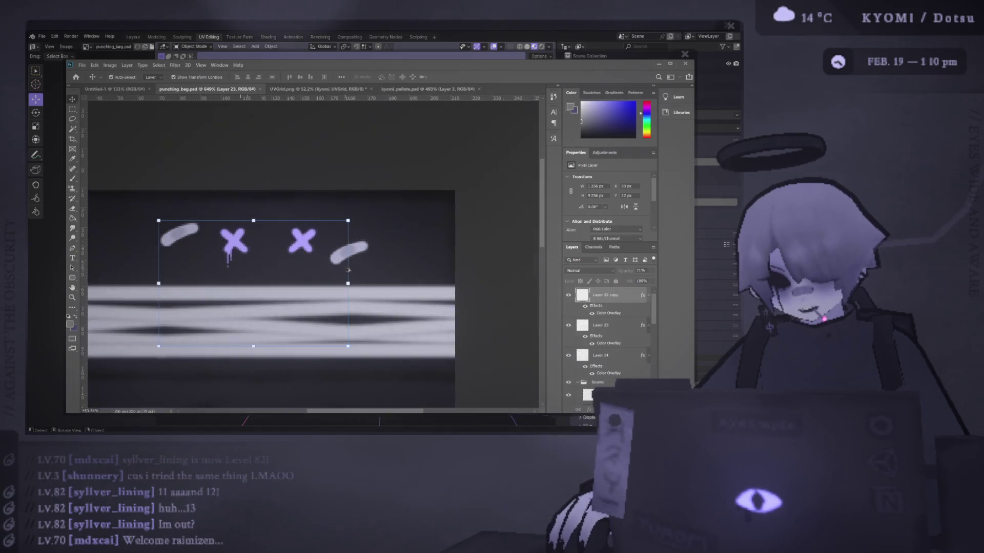
{"action": "mouse_move", "coordinate": [355, 219]}
{"action": "left_mouse_down"}
{"action": "mouse_move", "coordinate": [399, 292]}
{"action": "mouse_move", "coordinate": [354, 307]}
{"action": "mouse_move", "coordinate": [338, 302]}
{"action": "mouse_move", "coordinate": [325, 261]}
{"action": "mouse_move", "coordinate": [328, 229]}
{"action": "mouse_move", "coordinate": [284, 232]}
{"action": "left_mouse_up"}
{"action": "left_click", "coordinate": [463, 77]}
{"action": "key", "text": "alt+Tab"}
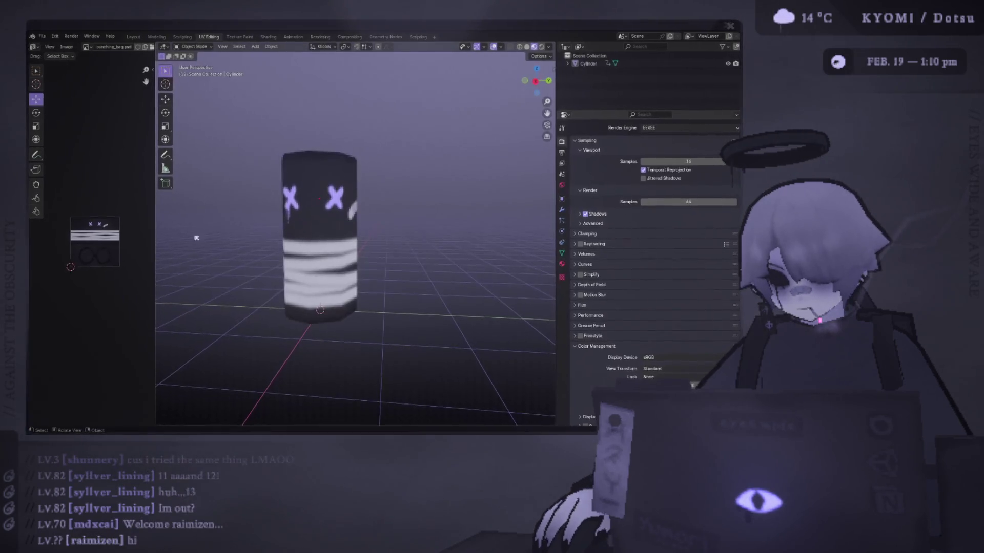
{"action": "key", "text": "alt+Tab"}
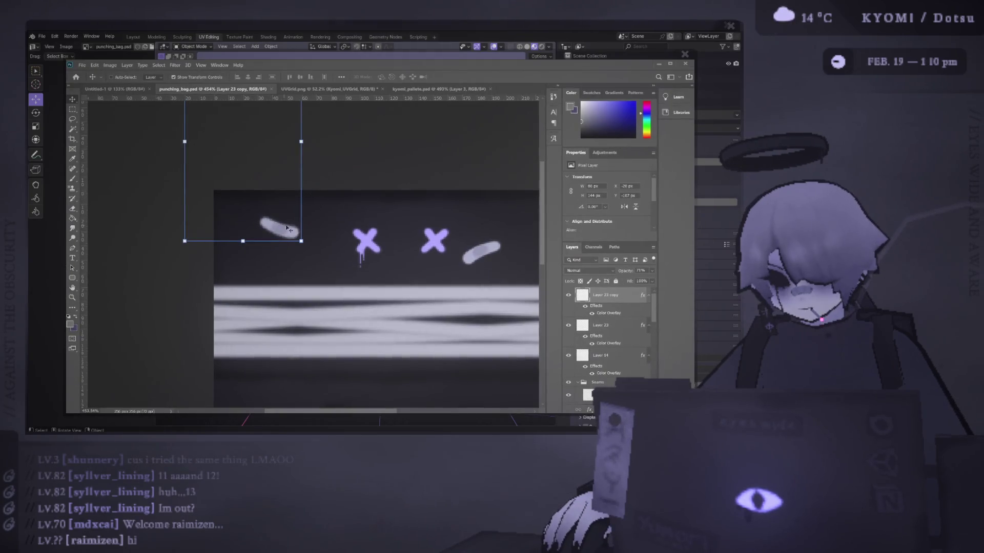
Step: Make a second copy rotated to cross the first, then view the crossed mark in Blender
{"action": "left_click_drag", "start_coordinate": [286, 234], "coordinate": [298, 234], "text": "alt"}
{"action": "key", "text": "ctrl+0"}
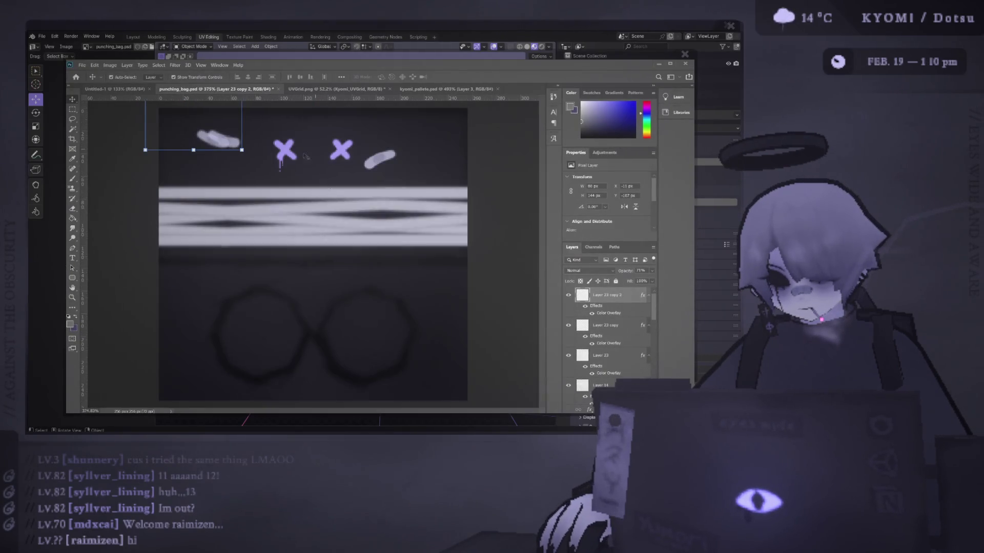
{"action": "scroll", "coordinate": [257, 177], "scroll_direction": "down", "scroll_amount": 2, "text": "alt"}
{"action": "mouse_move", "coordinate": [281, 158]}
{"action": "left_mouse_down"}
{"action": "mouse_move", "coordinate": [285, 121]}
{"action": "mouse_move", "coordinate": [262, 95]}
{"action": "mouse_move", "coordinate": [223, 222]}
{"action": "left_mouse_up"}
{"action": "scroll", "coordinate": [242, 166], "scroll_direction": "up", "scroll_amount": 4, "text": "alt"}
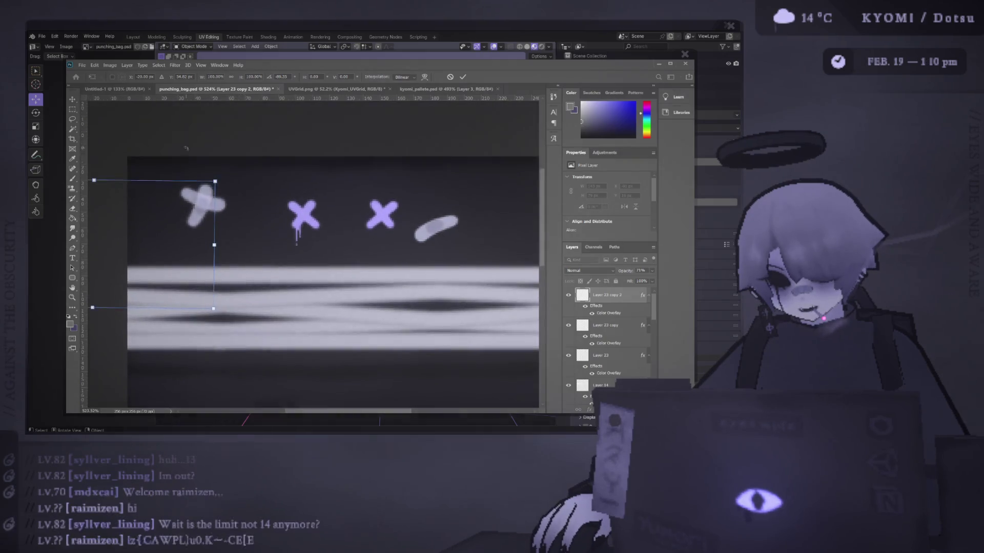
{"action": "scroll", "coordinate": [186, 148], "scroll_direction": "up", "scroll_amount": 4, "text": "alt"}
{"action": "left_click_drag", "start_coordinate": [271, 251], "coordinate": [283, 228]}
{"action": "left_click", "coordinate": [463, 77]}
{"action": "scroll", "coordinate": [378, 204], "scroll_direction": "down", "scroll_amount": 4, "text": "alt"}
{"action": "scroll", "coordinate": [315, 165], "scroll_direction": "down", "scroll_amount": 4, "text": "alt"}
{"action": "key", "text": "alt+Tab"}
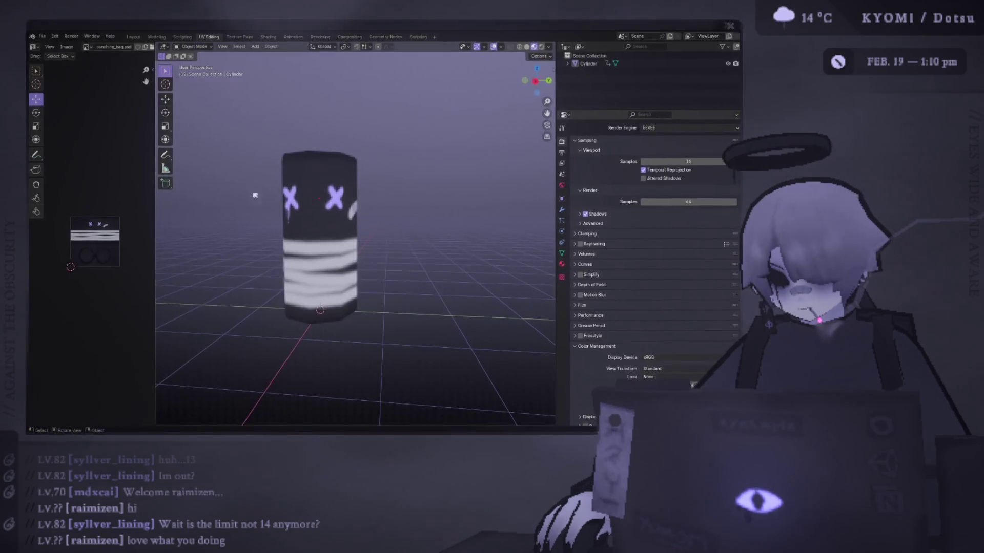
{"action": "mouse_move", "coordinate": [255, 195]}
{"action": "middle_mouse_down"}
{"action": "mouse_move", "coordinate": [382, 233]}
{"action": "mouse_move", "coordinate": [521, 234]}
{"action": "mouse_move", "coordinate": [239, 226]}
{"action": "mouse_move", "coordinate": [481, 223]}
{"action": "mouse_move", "coordinate": [391, 213]}
{"action": "mouse_move", "coordinate": [448, 235]}
{"action": "mouse_move", "coordinate": [354, 236]}
{"action": "mouse_move", "coordinate": [390, 241]}
{"action": "mouse_move", "coordinate": [426, 263]}
{"action": "mouse_move", "coordinate": [381, 206]}
{"action": "mouse_move", "coordinate": [314, 156]}
{"action": "mouse_move", "coordinate": [328, 205]}
{"action": "mouse_move", "coordinate": [323, 224]}
{"action": "middle_mouse_up"}
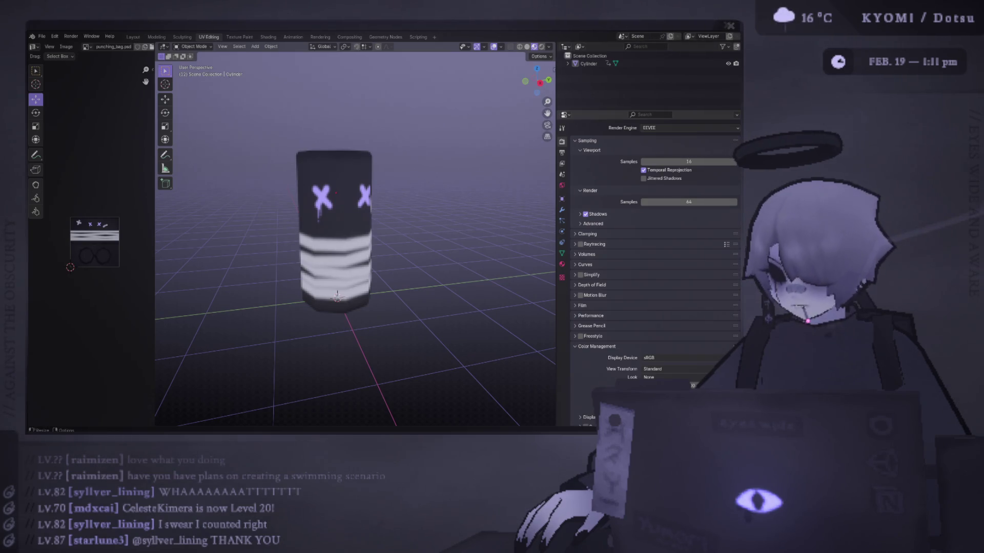
{"action": "mouse_move", "coordinate": [336, 192]}
{"action": "middle_mouse_down"}
{"action": "mouse_move", "coordinate": [396, 169]}
{"action": "mouse_move", "coordinate": [378, 129]}
{"action": "mouse_move", "coordinate": [324, 220]}
{"action": "mouse_move", "coordinate": [260, 231]}
{"action": "mouse_move", "coordinate": [407, 235]}
{"action": "mouse_move", "coordinate": [417, 213]}
{"action": "mouse_move", "coordinate": [301, 226]}
{"action": "mouse_move", "coordinate": [300, 239]}
{"action": "middle_mouse_up"}
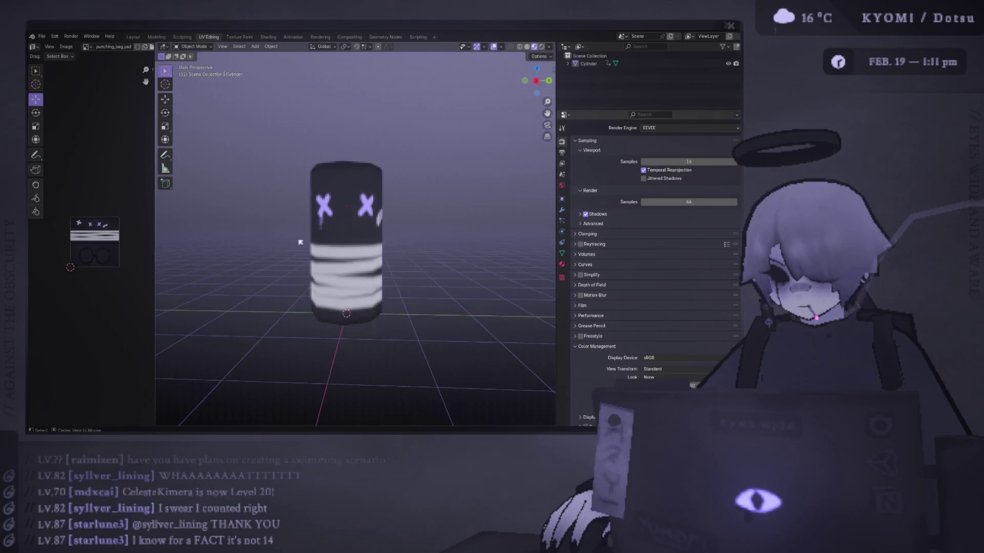
Step: Select the right X on its layer, nudge it one pixel left, and deselect
{"action": "key", "text": "alt+Tab"}
{"action": "left_click", "coordinate": [339, 175]}
{"action": "scroll", "coordinate": [340, 175], "scroll_direction": "up", "scroll_amount": 5, "text": "alt"}
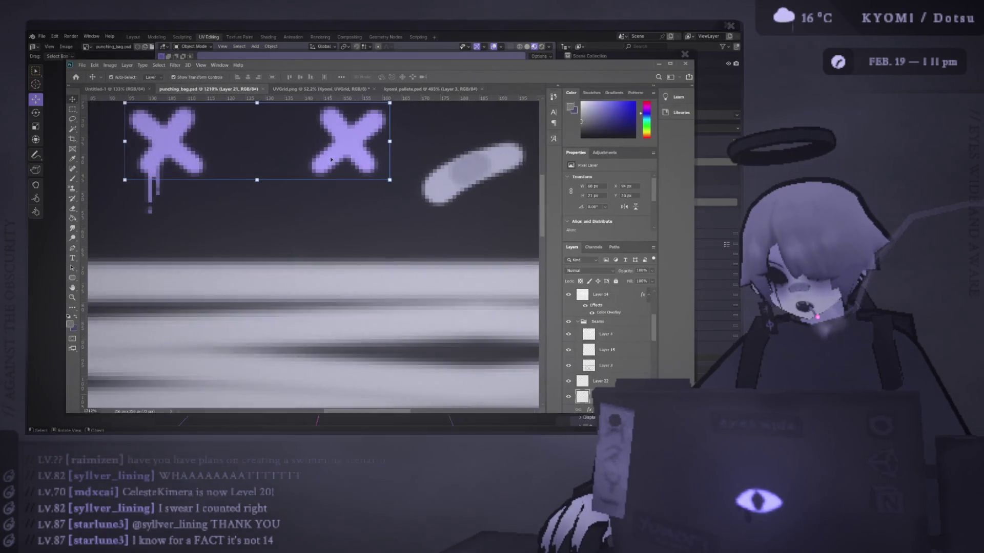
{"action": "scroll", "coordinate": [352, 173], "scroll_direction": "up", "scroll_amount": 1}
{"action": "key", "text": "m"}
{"action": "left_click_drag", "start_coordinate": [300, 129], "coordinate": [393, 235]}
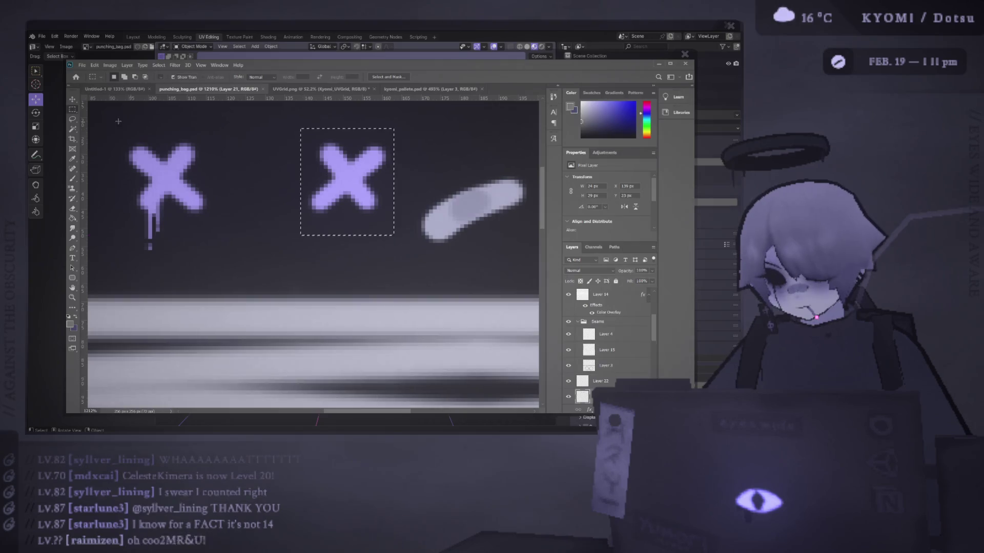
{"action": "key", "text": "v"}
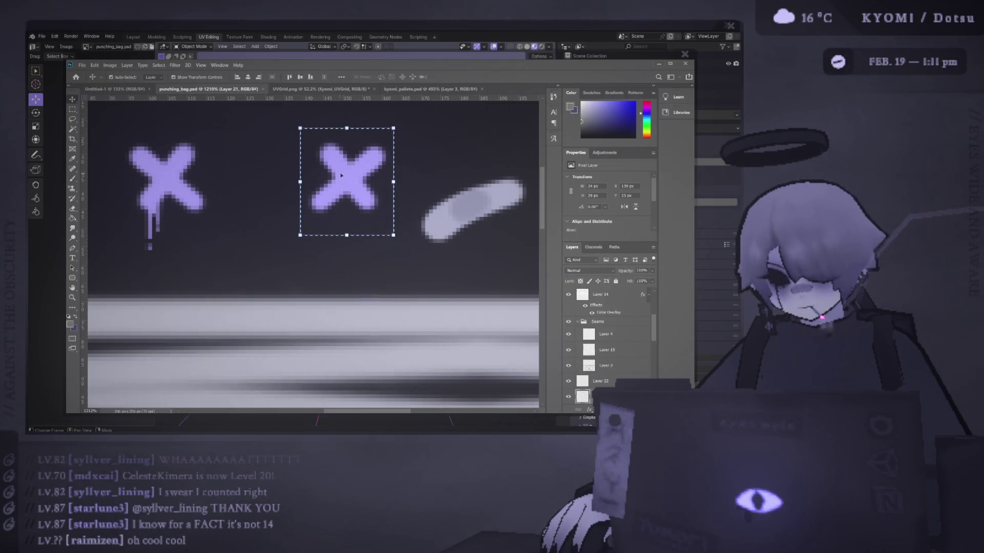
{"action": "key", "text": "Left"}
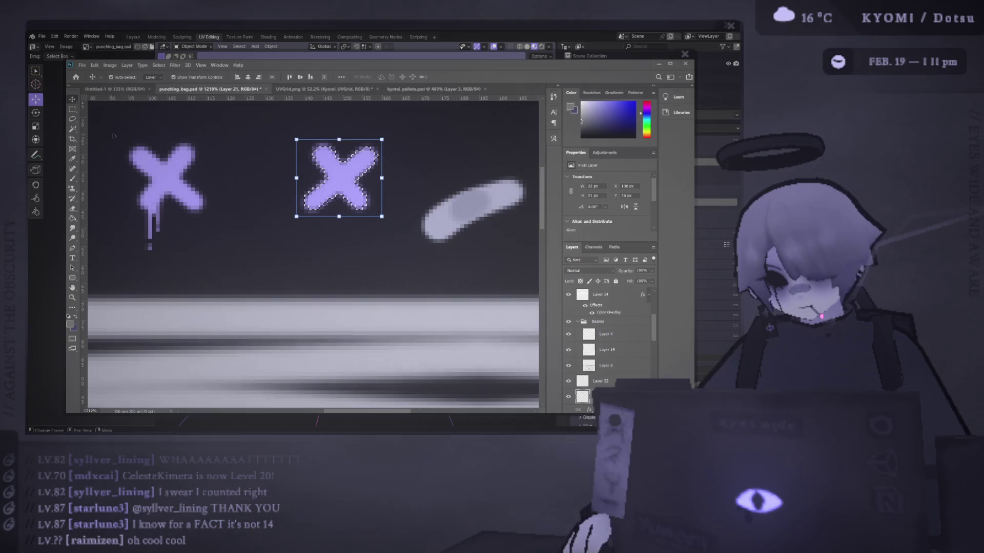
{"action": "left_click", "coordinate": [72, 109]}
{"action": "left_click", "coordinate": [167, 174]}
Step: Marquee the left X, save the punching_bag texture, and return to Blender
{"action": "key", "text": "v"}
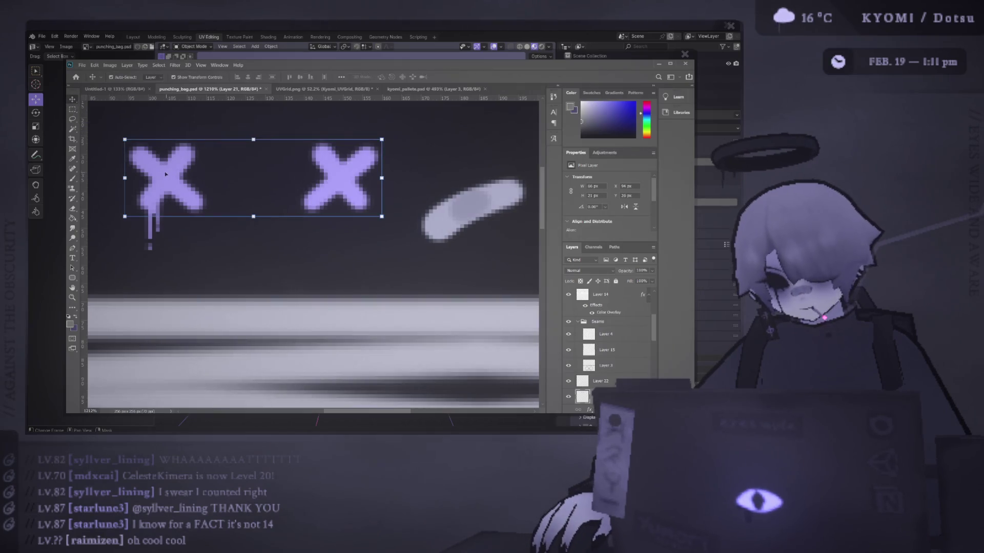
{"action": "key", "text": "m"}
{"action": "left_click_drag", "start_coordinate": [109, 124], "coordinate": [219, 235]}
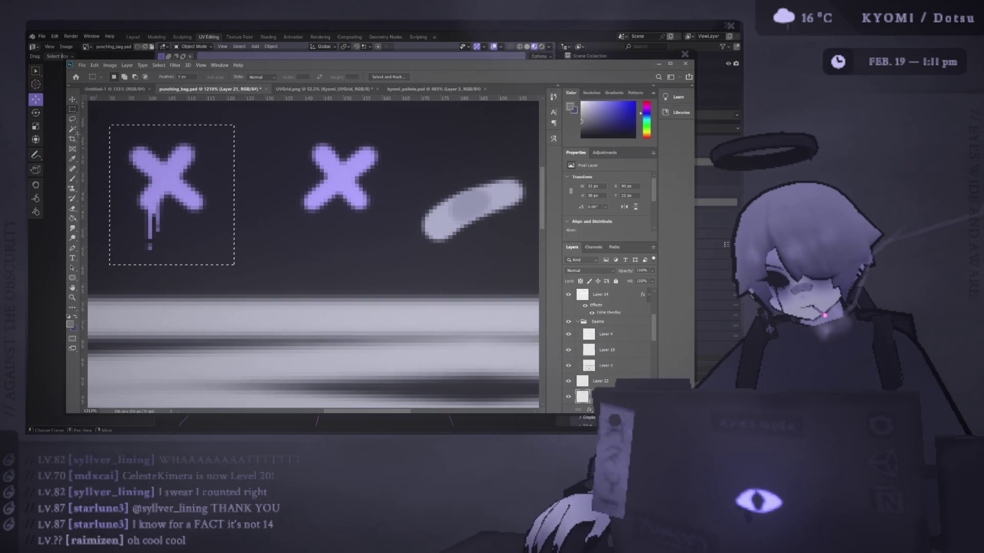
{"action": "left_click", "coordinate": [72, 100]}
{"action": "left_click", "coordinate": [173, 184]}
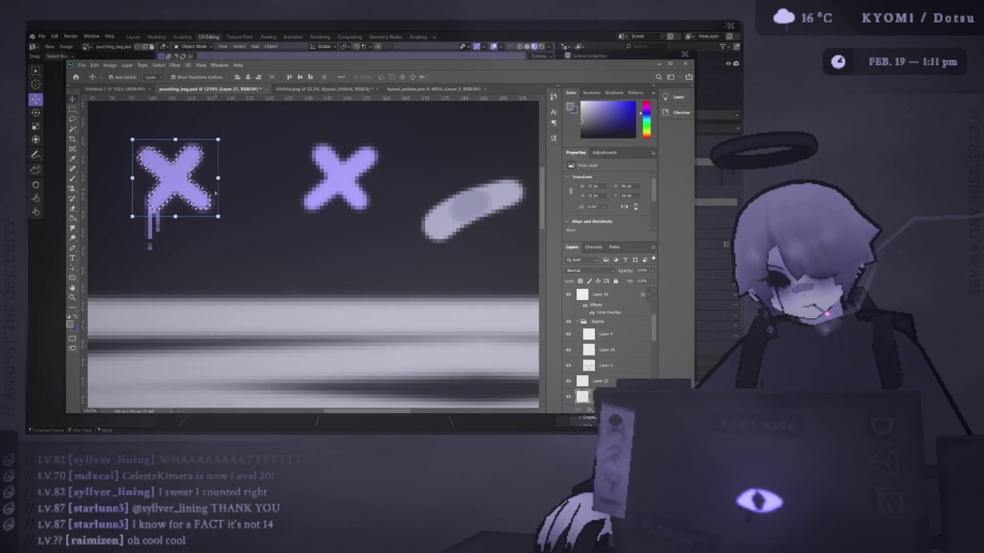
{"action": "key", "text": "ctrl+s"}
{"action": "key", "text": "alt+Tab"}
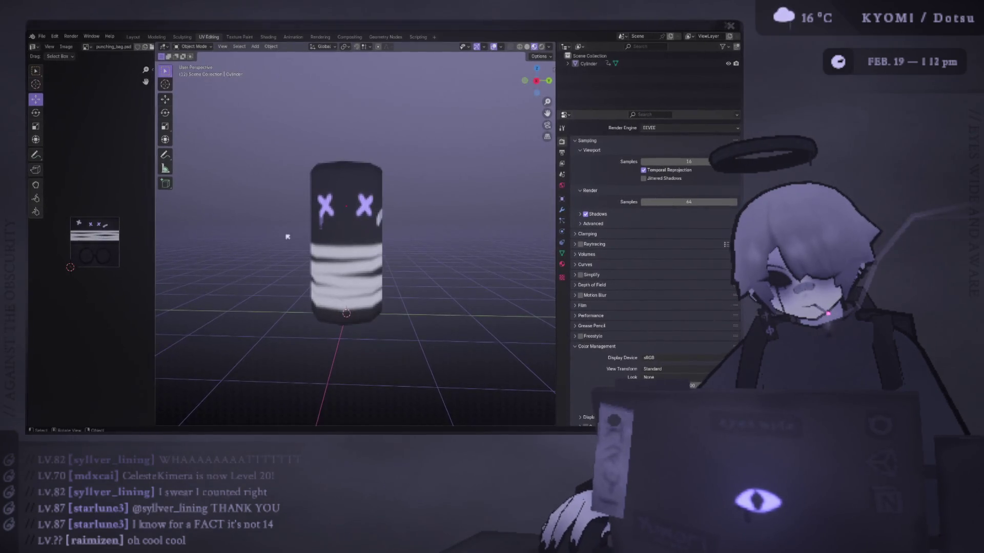
Step: Inspect the eye texture on the cylinder, comparing it with the full texture view in Photoshop
{"action": "scroll", "coordinate": [261, 237], "scroll_direction": "down", "scroll_amount": 5}
{"action": "mouse_move", "coordinate": [277, 207]}
{"action": "middle_mouse_down"}
{"action": "mouse_move", "coordinate": [185, 217]}
{"action": "mouse_move", "coordinate": [325, 238]}
{"action": "mouse_move", "coordinate": [292, 235]}
{"action": "mouse_move", "coordinate": [222, 264]}
{"action": "mouse_move", "coordinate": [474, 275]}
{"action": "mouse_move", "coordinate": [217, 275]}
{"action": "mouse_move", "coordinate": [481, 276]}
{"action": "mouse_move", "coordinate": [518, 287]}
{"action": "mouse_move", "coordinate": [387, 243]}
{"action": "mouse_move", "coordinate": [374, 246]}
{"action": "mouse_move", "coordinate": [420, 256]}
{"action": "mouse_move", "coordinate": [287, 247]}
{"action": "mouse_move", "coordinate": [424, 251]}
{"action": "middle_mouse_up"}
{"action": "scroll", "coordinate": [325, 238], "scroll_direction": "up", "scroll_amount": 6}
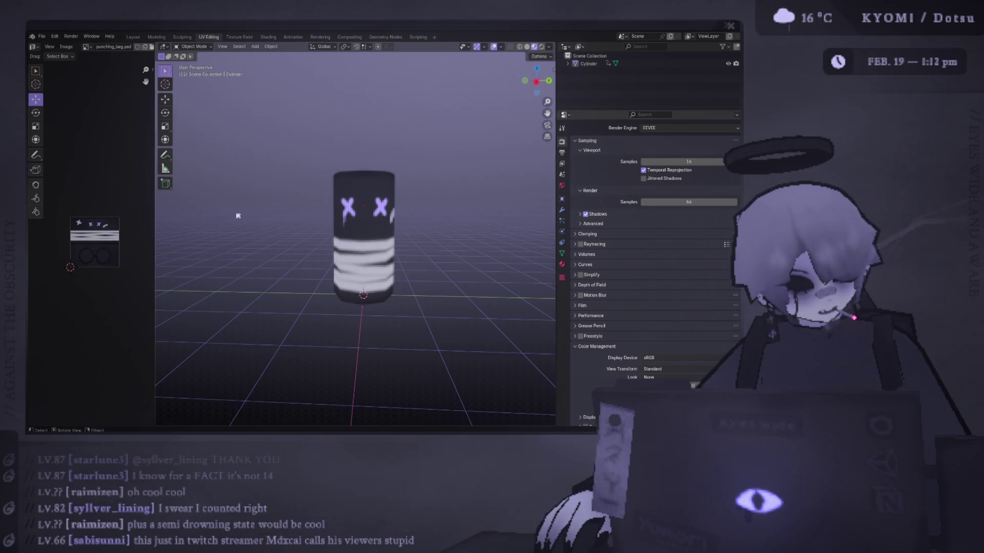
{"action": "key", "text": "alt+Tab"}
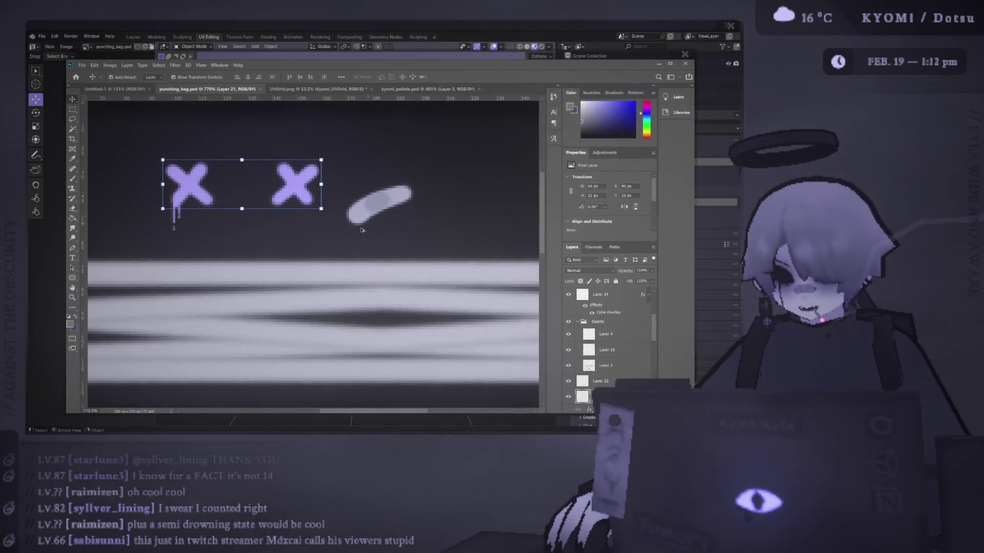
{"action": "key", "text": "ctrl+0"}
{"action": "key", "text": "alt+Tab"}
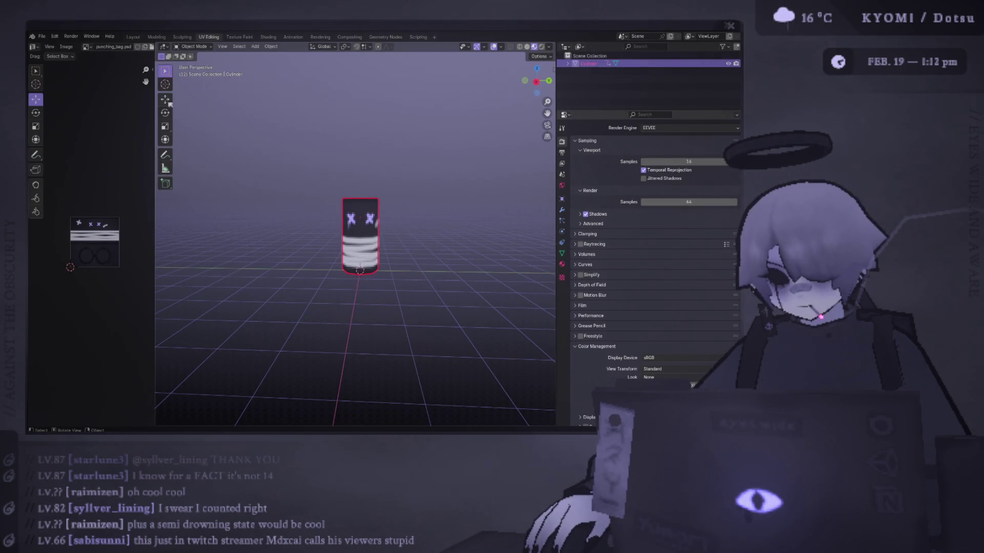
Step: Zoom and orbit around the cylinder, then open the interaction mode list
{"action": "scroll", "coordinate": [236, 136], "scroll_direction": "up", "scroll_amount": 2}
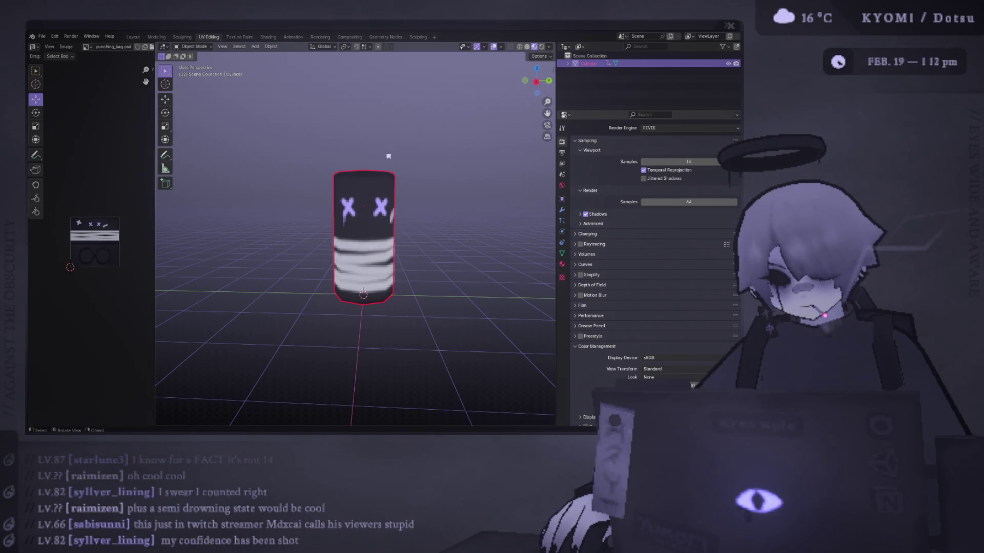
{"action": "scroll", "coordinate": [388, 157], "scroll_direction": "up", "scroll_amount": 2}
{"action": "mouse_move", "coordinate": [389, 197]}
{"action": "middle_mouse_down"}
{"action": "mouse_move", "coordinate": [415, 209]}
{"action": "mouse_move", "coordinate": [289, 149]}
{"action": "middle_mouse_up"}
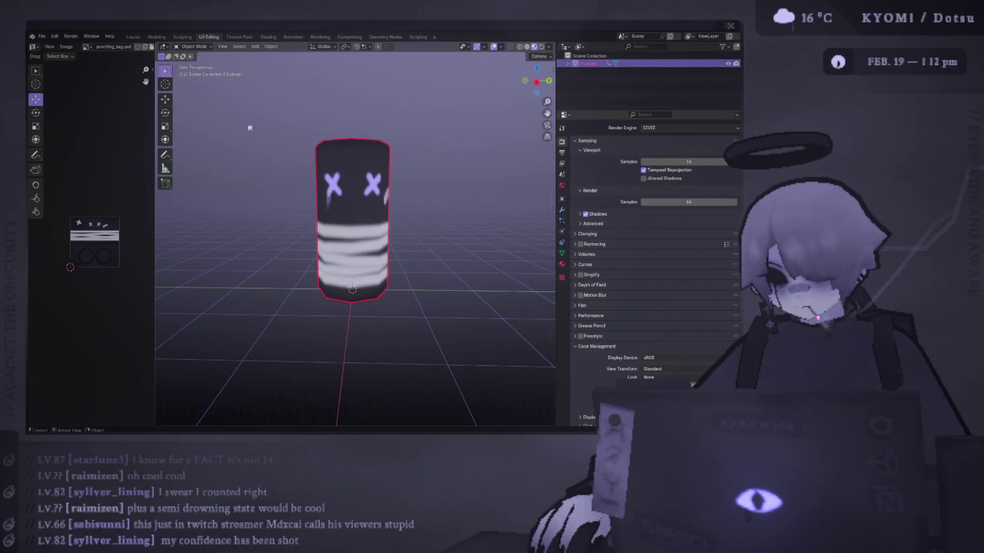
{"action": "left_click", "coordinate": [186, 47]}
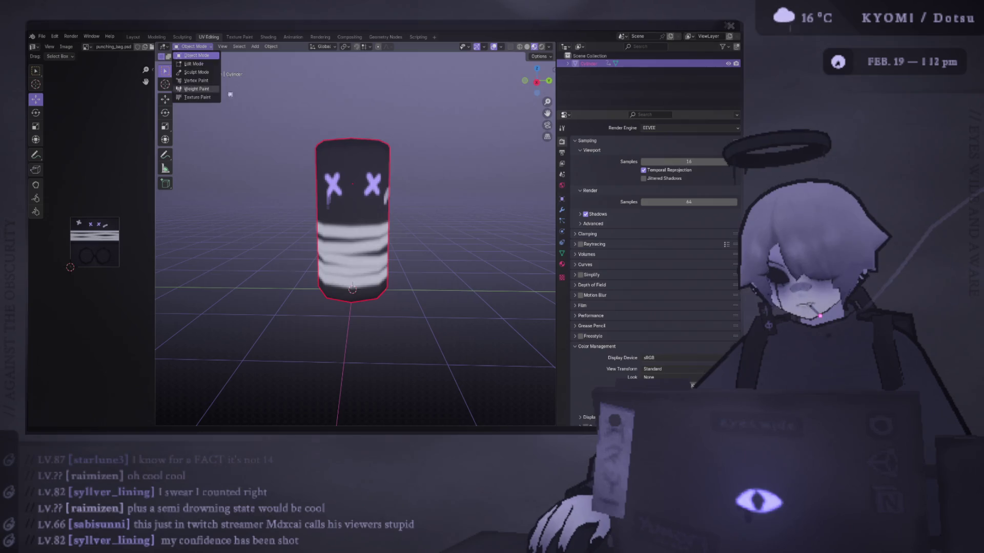
Step: In Edit Mode, add a trial cube beside the cylinder and give it a Mirror modifier
{"action": "left_click", "coordinate": [194, 64]}
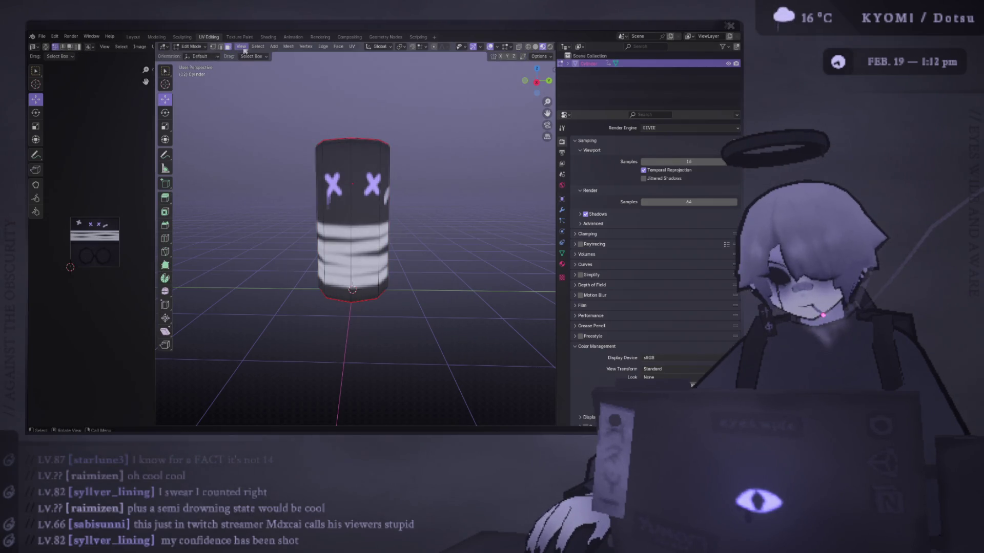
{"action": "left_click", "coordinate": [274, 46]}
{"action": "left_click", "coordinate": [291, 65]}
{"action": "scroll", "coordinate": [352, 231], "scroll_direction": "down", "scroll_amount": 3}
{"action": "left_click_drag", "start_coordinate": [354, 243], "coordinate": [394, 221]}
{"action": "left_click", "coordinate": [562, 264]}
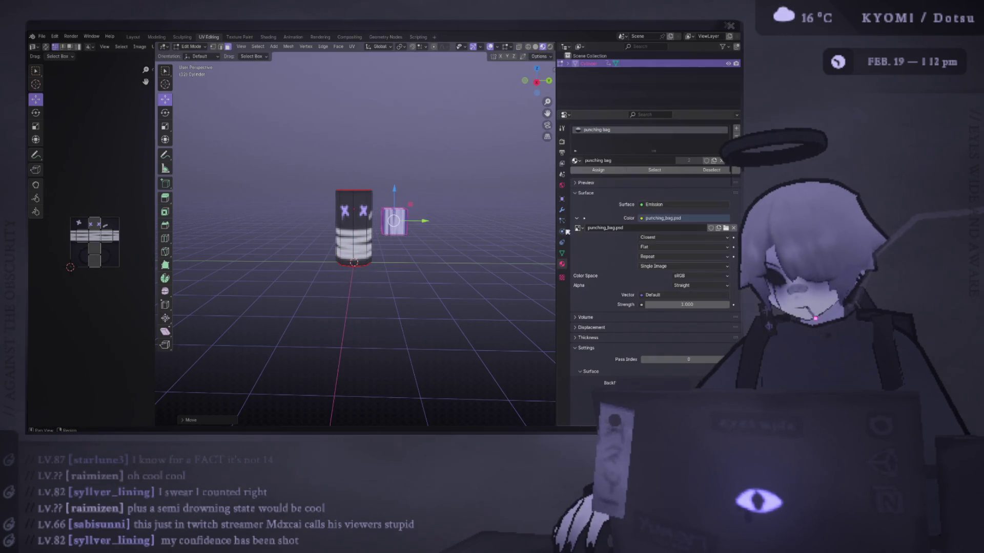
{"action": "left_click", "coordinate": [562, 210]}
{"action": "left_click", "coordinate": [619, 140]}
{"action": "type", "text": "mirror"}
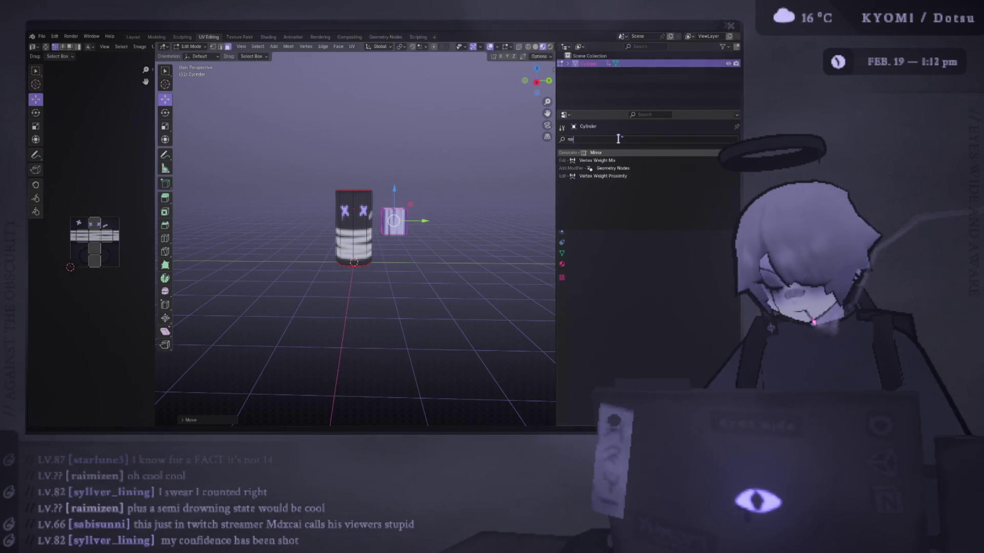
{"action": "key", "text": "Return"}
Step: Undo the trial cube and its Mirror modifier, turning to face the X eyes
{"action": "scroll", "coordinate": [441, 226], "scroll_direction": "up", "scroll_amount": 3}
{"action": "mouse_move", "coordinate": [399, 226]}
{"action": "middle_mouse_down"}
{"action": "mouse_move", "coordinate": [445, 224]}
{"action": "mouse_move", "coordinate": [461, 213]}
{"action": "middle_mouse_up"}
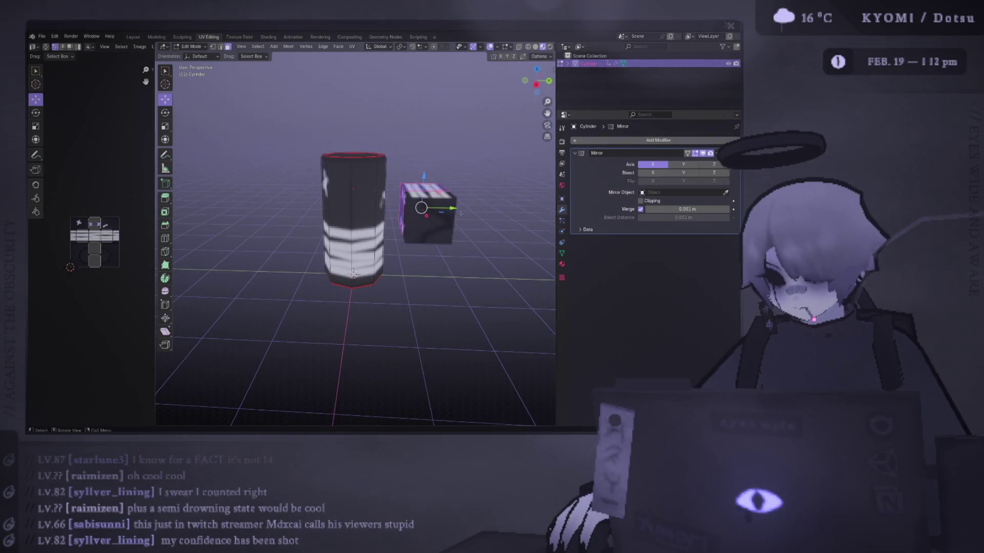
{"action": "key", "text": "ctrl+z"}
{"action": "key", "text": "ctrl+z"}
{"action": "key", "text": "ctrl+z"}
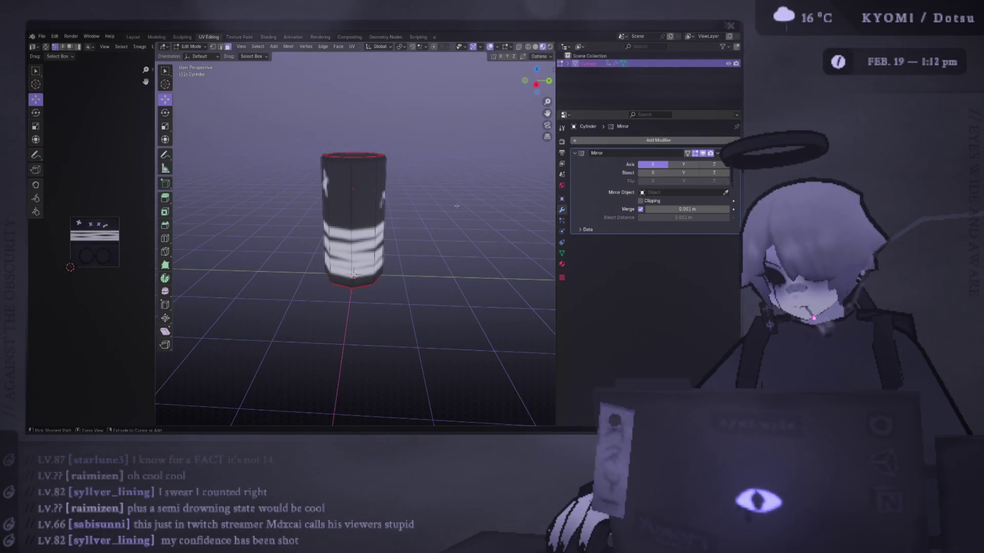
{"action": "key", "text": "ctrl+z"}
{"action": "middle_click_drag", "start_coordinate": [457, 208], "coordinate": [304, 207]}
Step: Select the cylinder, toggle Edit Mode on and off, and view it from the right side
{"action": "left_click", "coordinate": [367, 210]}
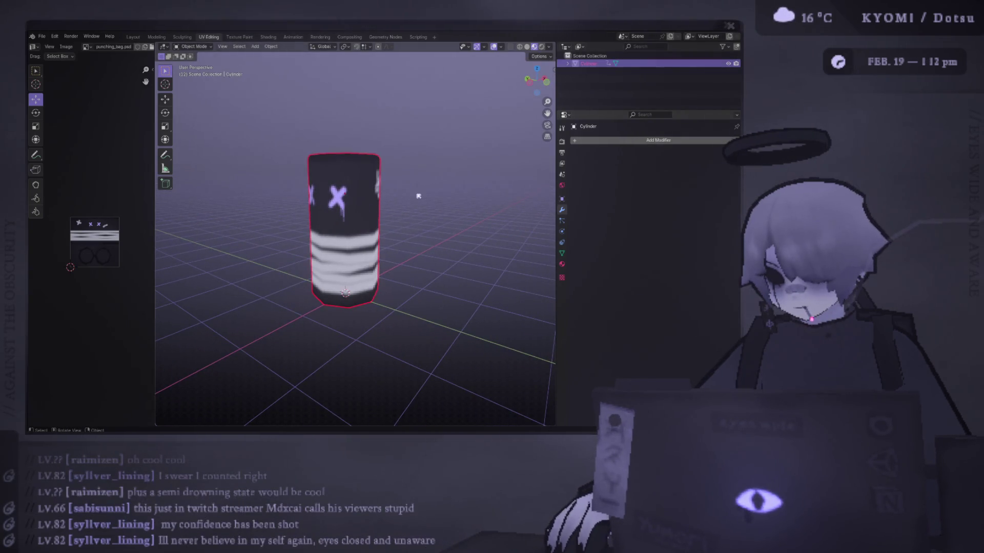
{"action": "key", "text": "Tab"}
{"action": "mouse_move", "coordinate": [372, 189]}
{"action": "middle_mouse_down"}
{"action": "mouse_move", "coordinate": [408, 191]}
{"action": "mouse_move", "coordinate": [253, 188]}
{"action": "mouse_move", "coordinate": [402, 198]}
{"action": "mouse_move", "coordinate": [295, 197]}
{"action": "mouse_move", "coordinate": [384, 202]}
{"action": "mouse_move", "coordinate": [370, 197]}
{"action": "middle_mouse_up"}
{"action": "key", "text": "Tab"}
{"action": "left_click", "coordinate": [401, 197]}
{"action": "left_click", "coordinate": [370, 196]}
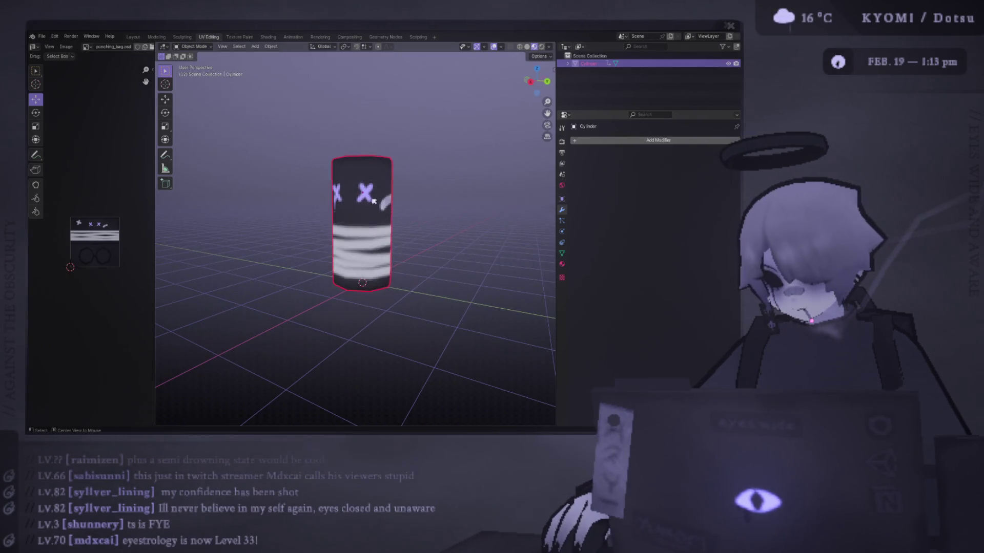
{"action": "key", "text": "KP_3"}
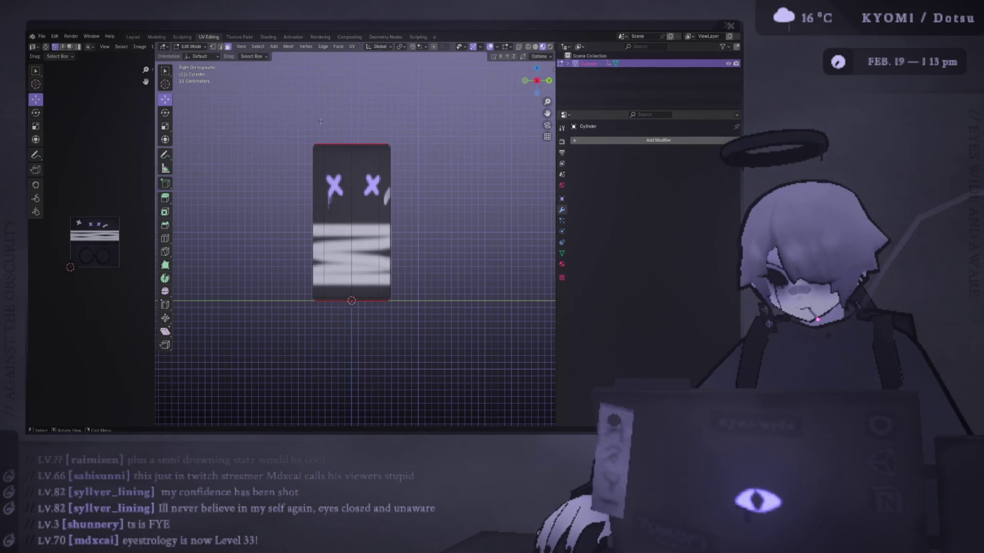
{"action": "left_click", "coordinate": [314, 117]}
{"action": "scroll", "coordinate": [314, 117], "scroll_direction": "down", "scroll_amount": 3}
{"action": "left_click", "coordinate": [255, 46]}
Step: Add a cube instead of an accidental plane, shrink it and place it beside the cylinder's upper part
{"action": "mouse_move", "coordinate": [287, 56]}
{"action": "left_click", "coordinate": [370, 57]}
{"action": "key", "text": "ctrl+z"}
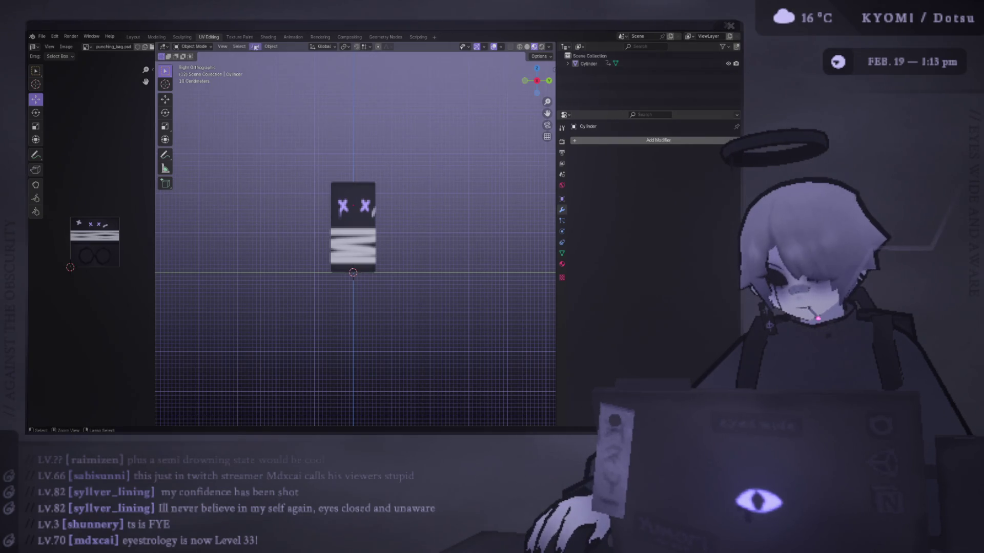
{"action": "left_click", "coordinate": [255, 47]}
{"action": "left_click", "coordinate": [352, 64]}
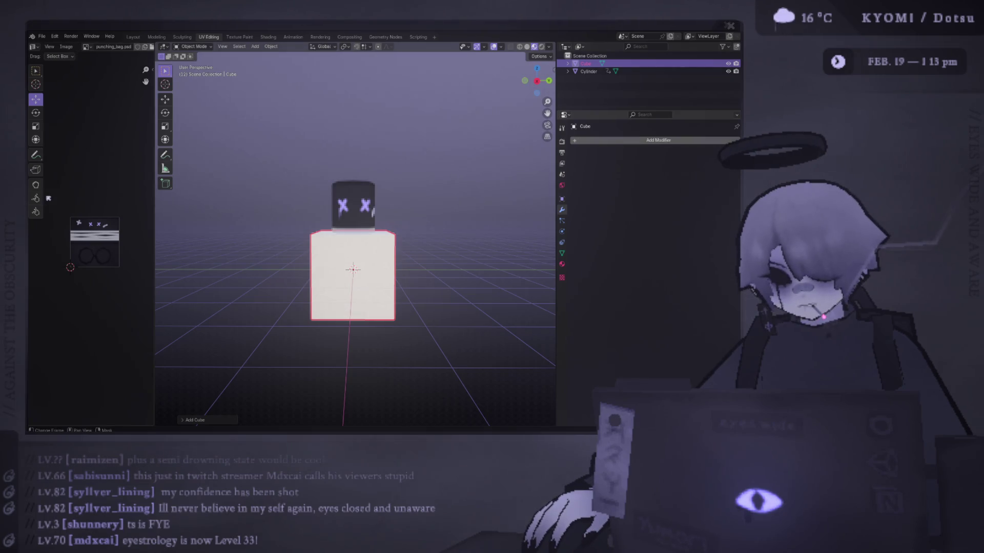
{"action": "key", "text": "s"}
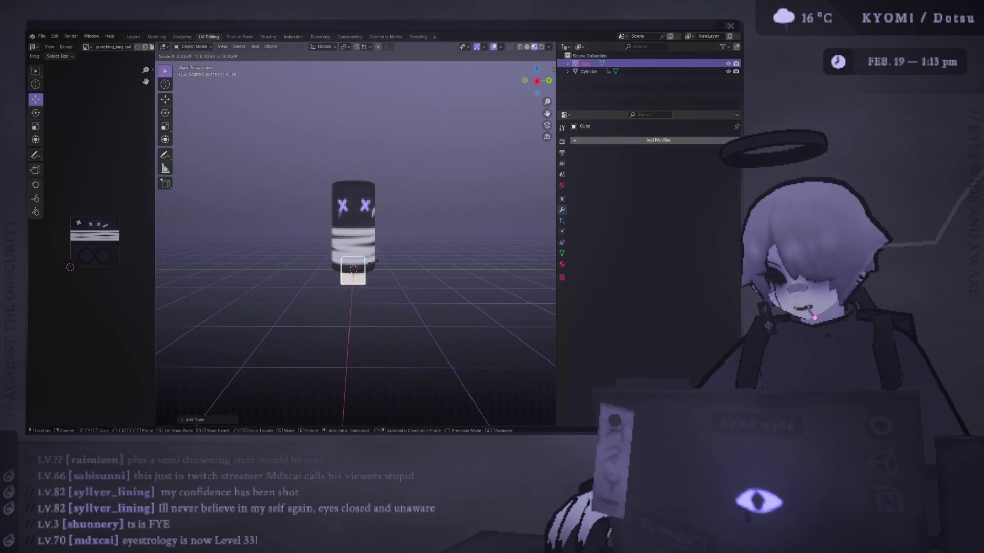
{"action": "left_click", "coordinate": [422, 225]}
{"action": "key", "text": "g"}
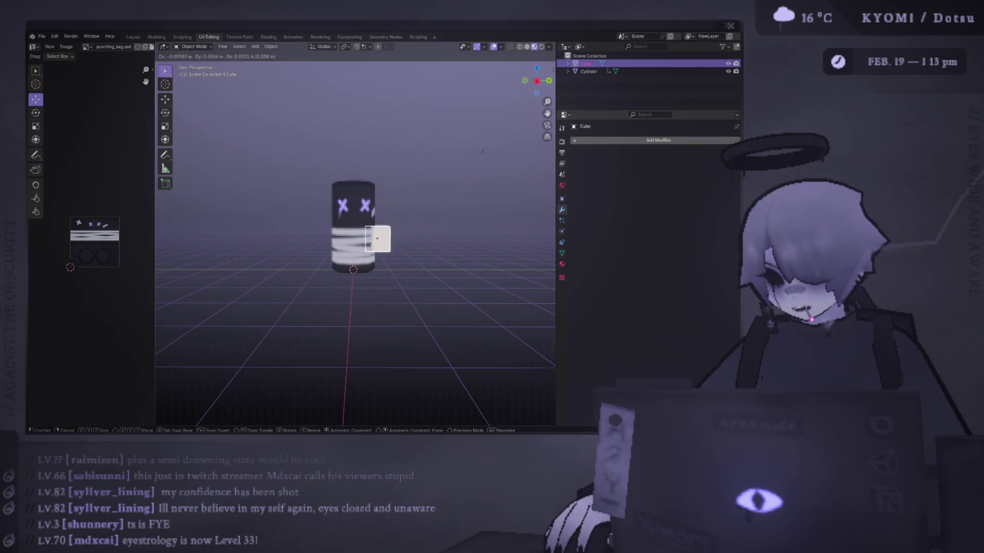
{"action": "left_click", "coordinate": [495, 137]}
Step: Try a Z-axis Mirror modifier on the cube, undo it, and enter Edit Mode
{"action": "left_click", "coordinate": [631, 141]}
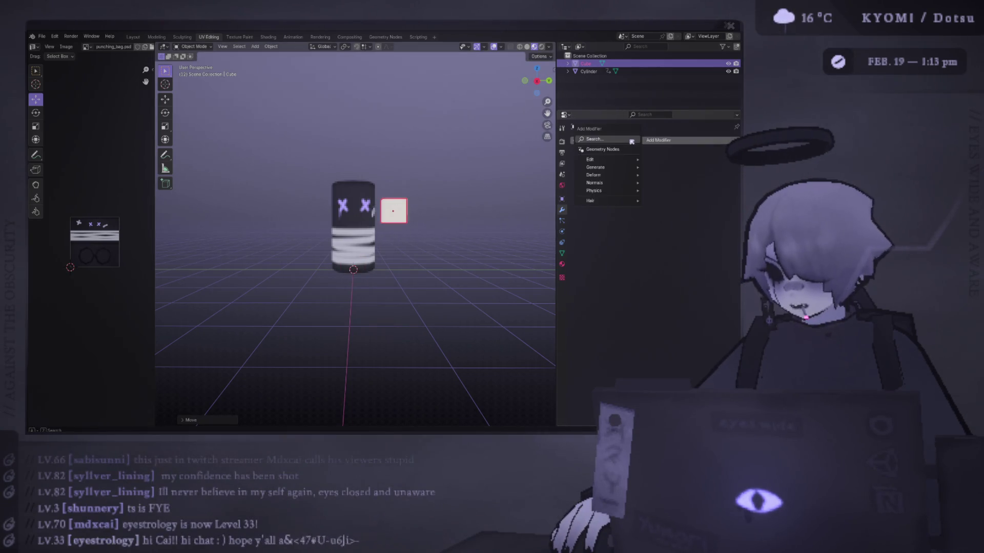
{"action": "type", "text": "mirror"}
{"action": "key", "text": "Return"}
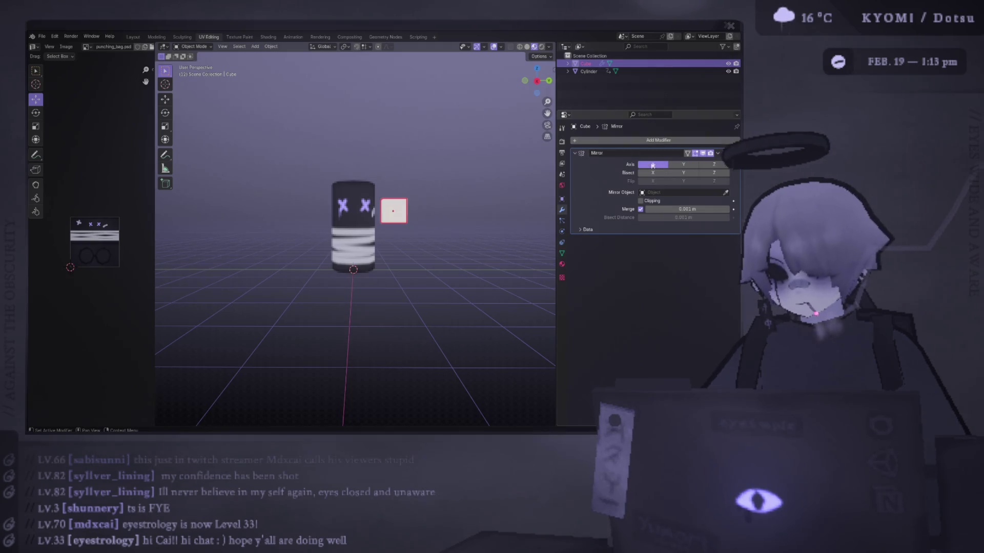
{"action": "left_click", "coordinate": [708, 167]}
{"action": "mouse_move", "coordinate": [441, 189]}
{"action": "middle_mouse_down"}
{"action": "mouse_move", "coordinate": [441, 253]}
{"action": "mouse_move", "coordinate": [594, 185]}
{"action": "middle_mouse_up"}
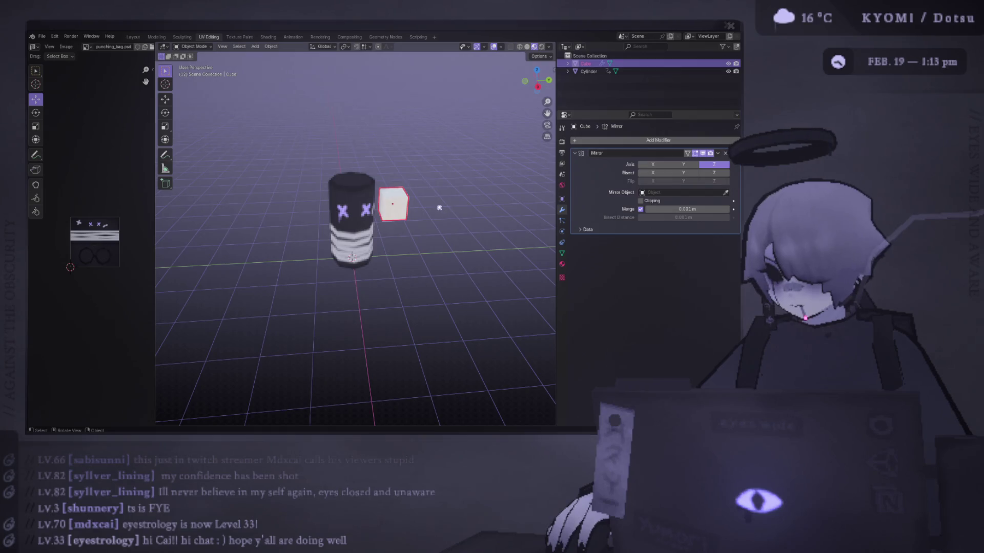
{"action": "key", "text": "ctrl+z"}
{"action": "key", "text": "ctrl+z"}
{"action": "key", "text": "ctrl+z"}
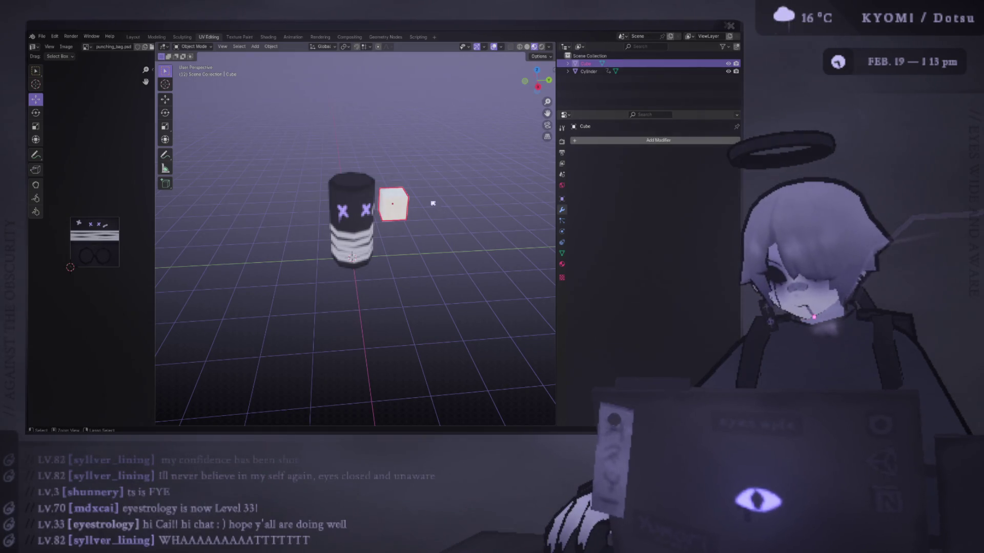
{"action": "middle_click_drag", "start_coordinate": [431, 202], "coordinate": [384, 159]}
{"action": "key", "text": "Tab"}
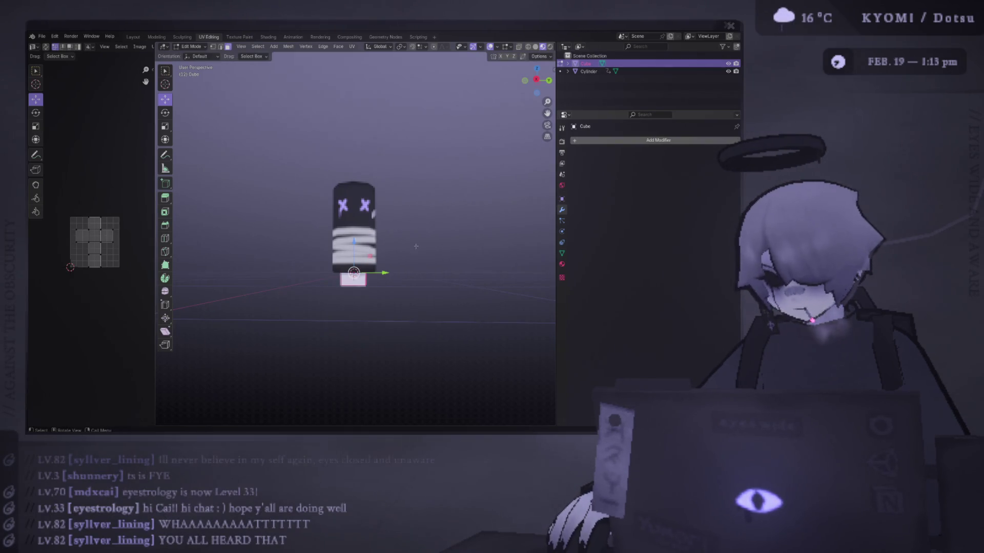
Step: Add a Mirror modifier to the cube via a 'mir' search, then test-move the face and object without committing
{"action": "left_click", "coordinate": [621, 141]}
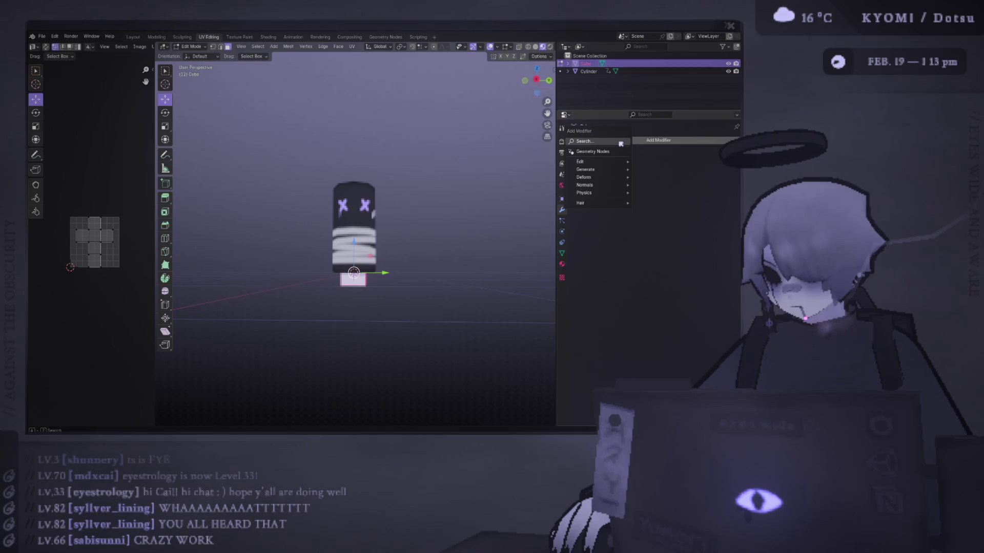
{"action": "type", "text": "mir"}
{"action": "key", "text": "Return"}
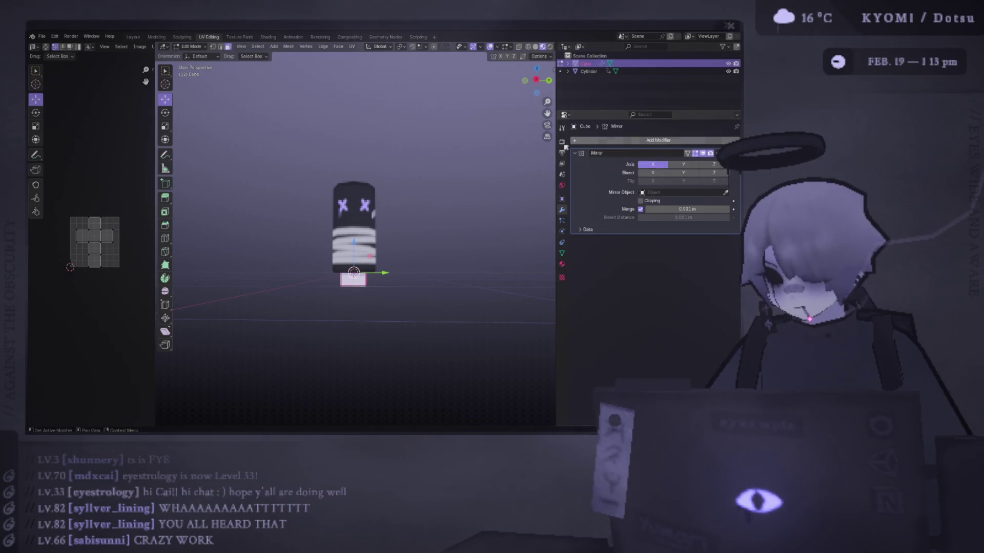
{"action": "key", "text": "g"}
{"action": "key", "text": "Escape"}
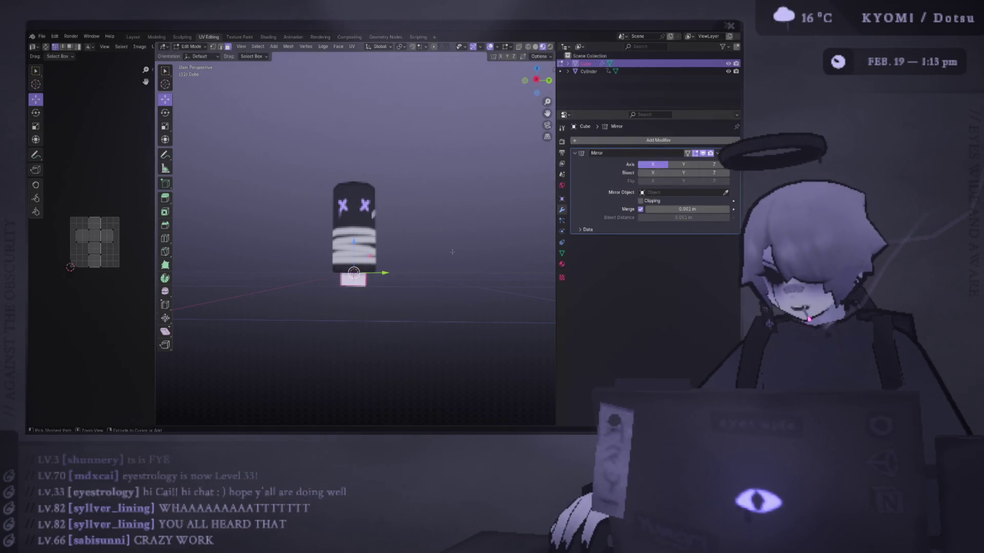
{"action": "key", "text": "Tab"}
{"action": "key", "text": "g"}
{"action": "key", "text": "Escape"}
{"action": "key", "text": "Tab"}
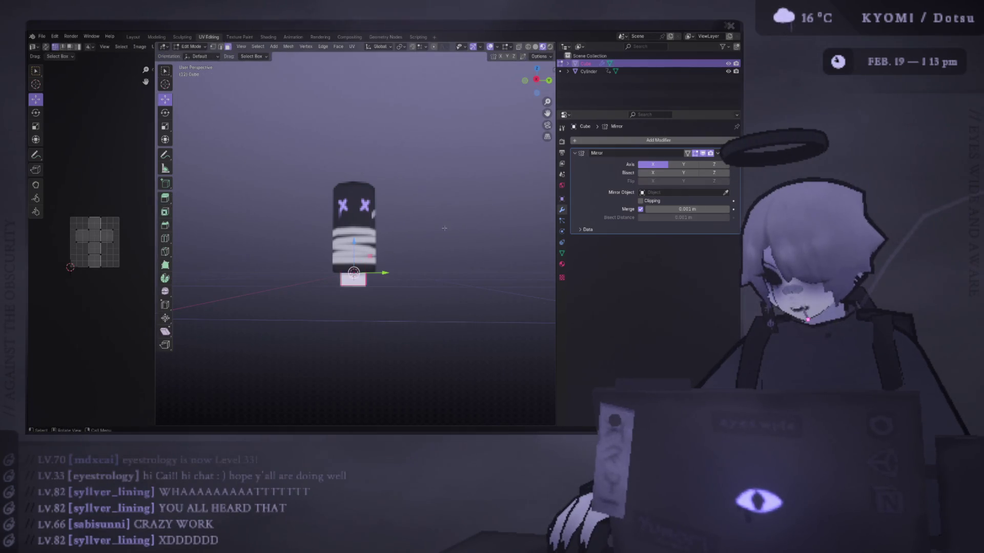
{"action": "key", "text": "g"}
{"action": "key", "text": "Escape"}
Step: Leave Edit Mode and switch to the right side view of the cube
{"action": "mouse_move", "coordinate": [411, 201]}
{"action": "middle_mouse_down"}
{"action": "mouse_move", "coordinate": [363, 313]}
{"action": "mouse_move", "coordinate": [482, 308]}
{"action": "middle_mouse_up"}
{"action": "scroll", "coordinate": [363, 315], "scroll_direction": "up", "scroll_amount": 4}
{"action": "key", "text": "Tab"}
{"action": "key", "text": "KP_3"}
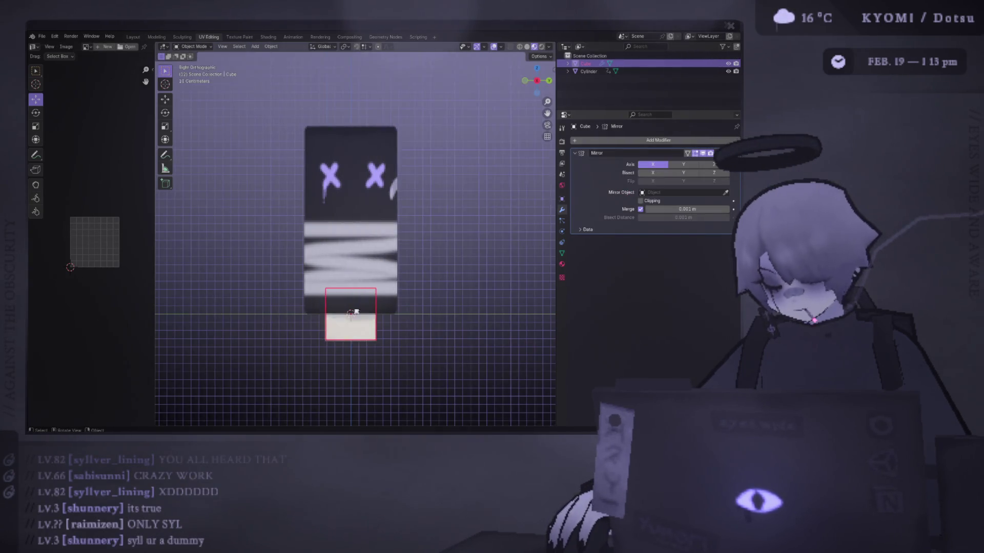
Step: Raise the mirrored face, rotate it about 45 degrees and flatten it vertically into a diamond
{"action": "key", "text": "Tab"}
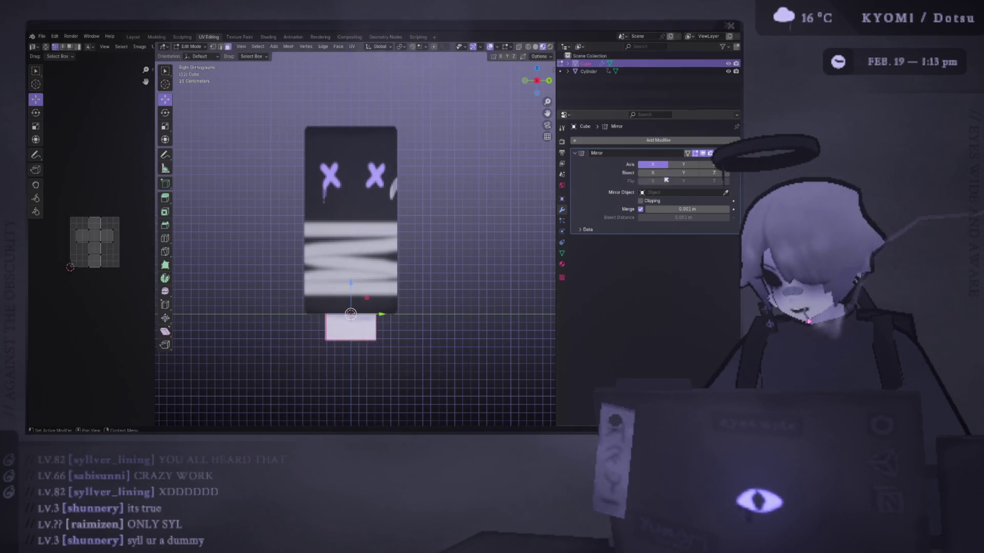
{"action": "key", "text": "g"}
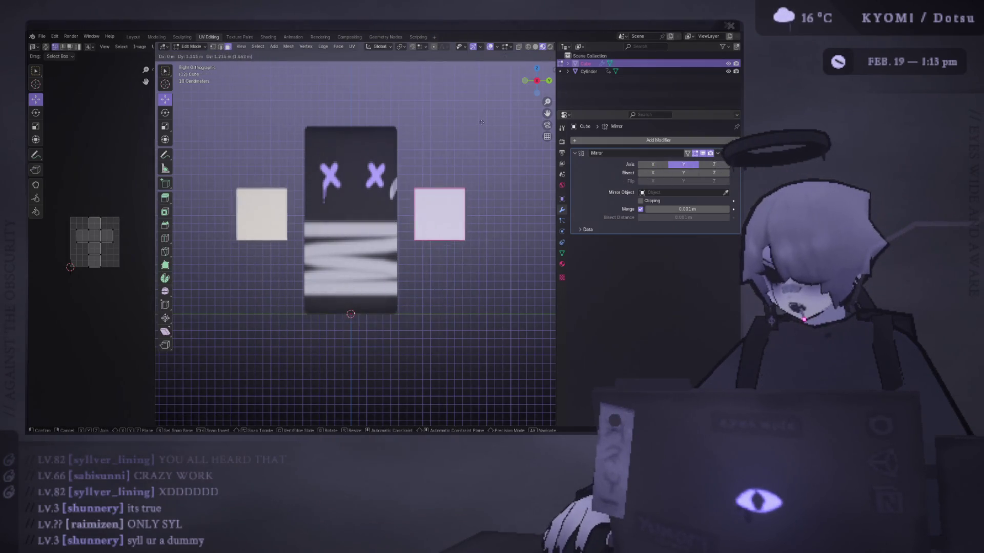
{"action": "left_click", "coordinate": [439, 179]}
{"action": "key", "text": "ctrl+KP_1"}
{"action": "key", "text": "r"}
{"action": "left_click", "coordinate": [434, 195]}
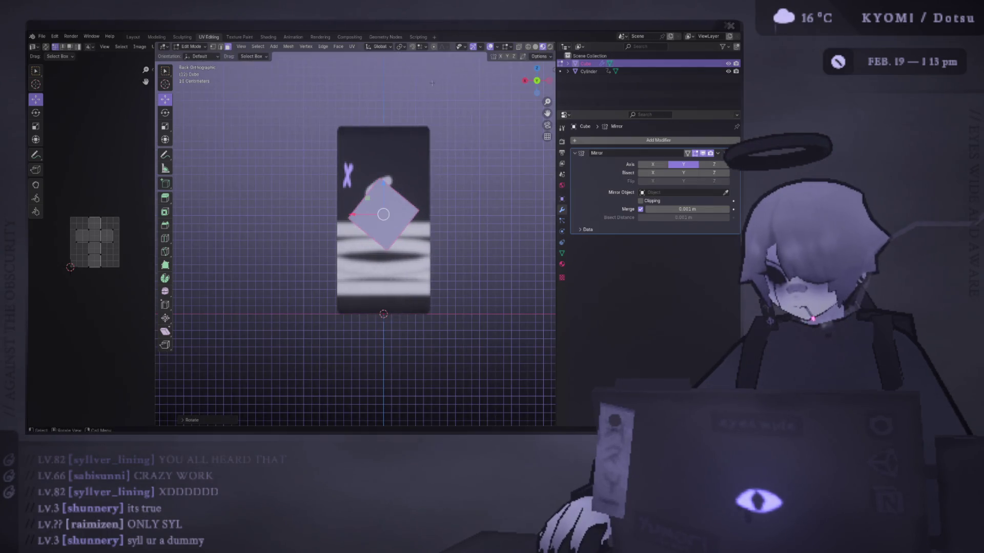
{"action": "key", "text": "s"}
{"action": "key", "text": "z"}
{"action": "left_click", "coordinate": [453, 214]}
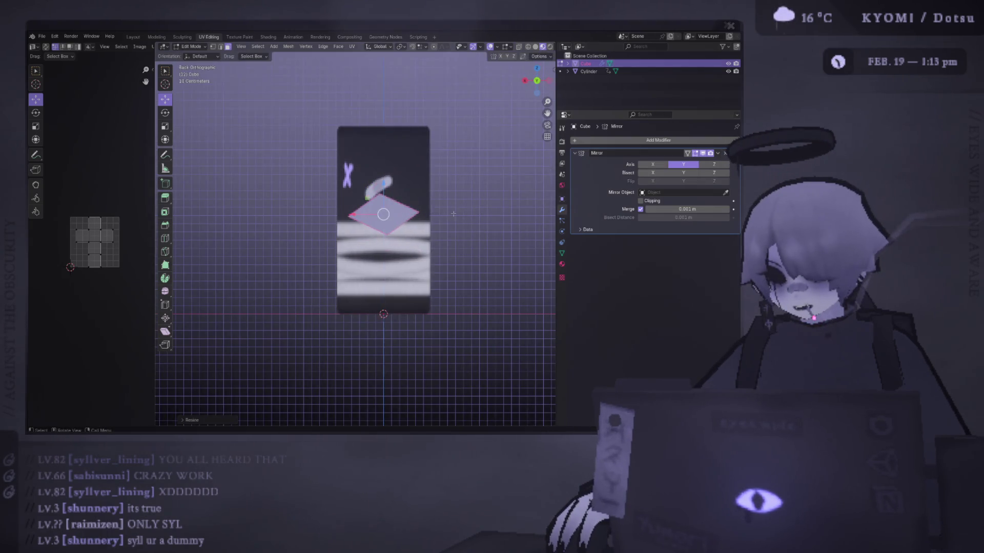
Step: From the right view, rotate the arm faces and squash them vertically
{"action": "key", "text": "r"}
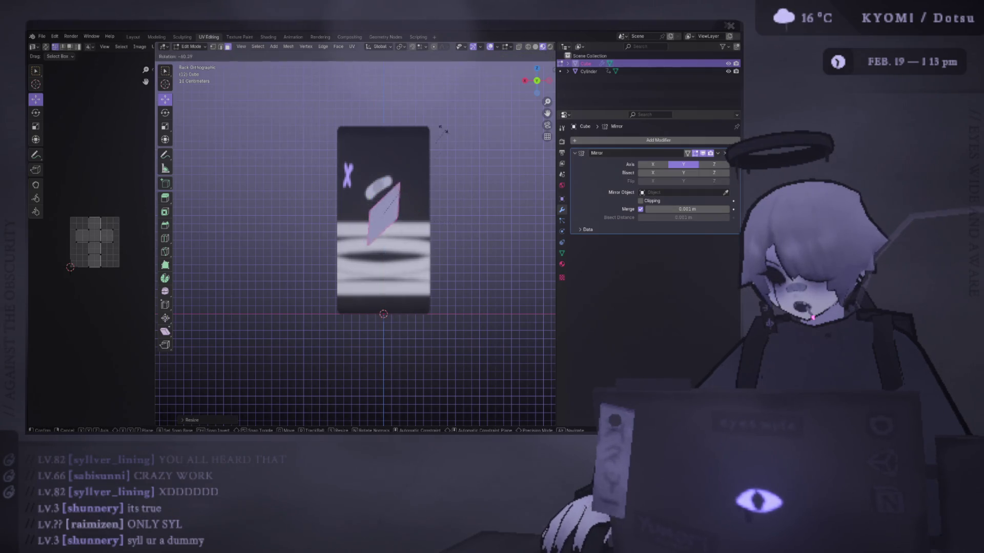
{"action": "key", "text": "Escape"}
{"action": "key", "text": "KP_3"}
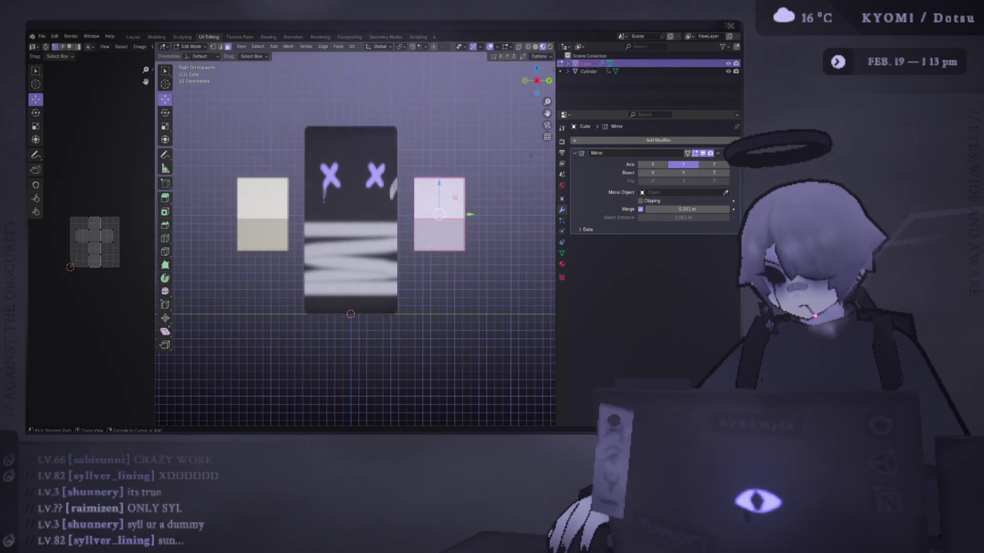
{"action": "key", "text": "r"}
{"action": "left_click", "coordinate": [486, 137]}
{"action": "key", "text": "s"}
{"action": "key", "text": "z"}
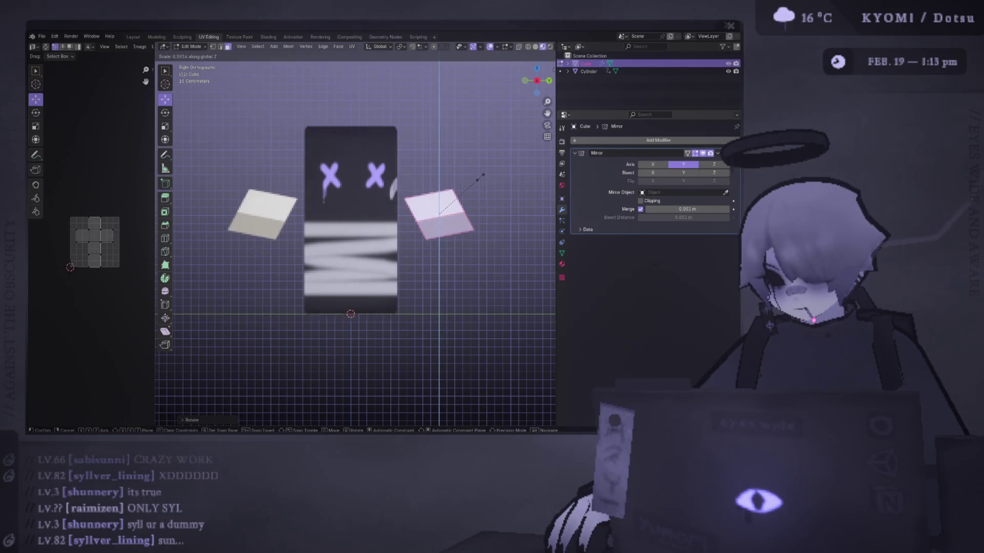
{"action": "left_click", "coordinate": [481, 180]}
Step: Rotate the arm bars from the top view, then shrink the pair of arm blocks
{"action": "key", "text": "ctrl+KP_1"}
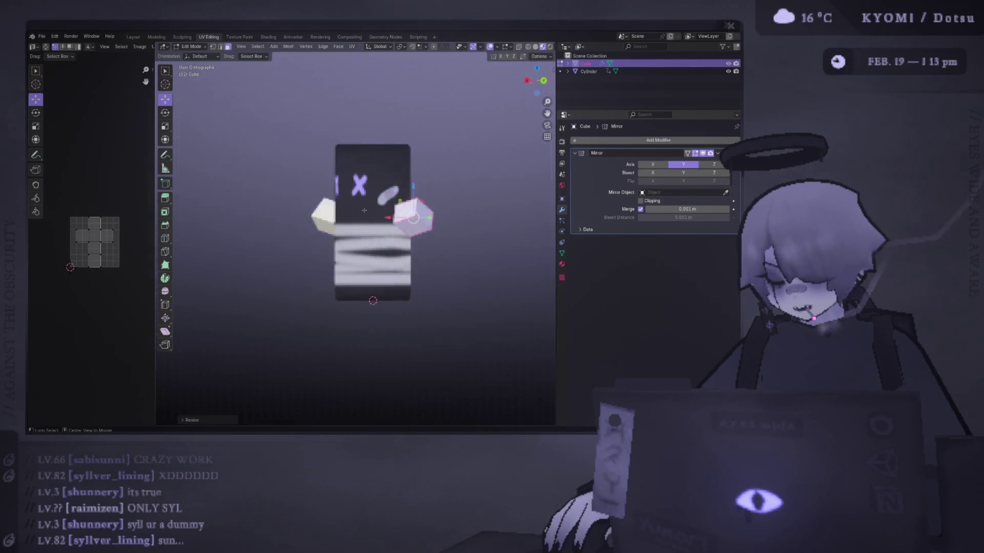
{"action": "key", "text": "KP_7"}
{"action": "key", "text": "ctrl+KP_1"}
{"action": "key", "text": "KP_7"}
{"action": "key", "text": "r"}
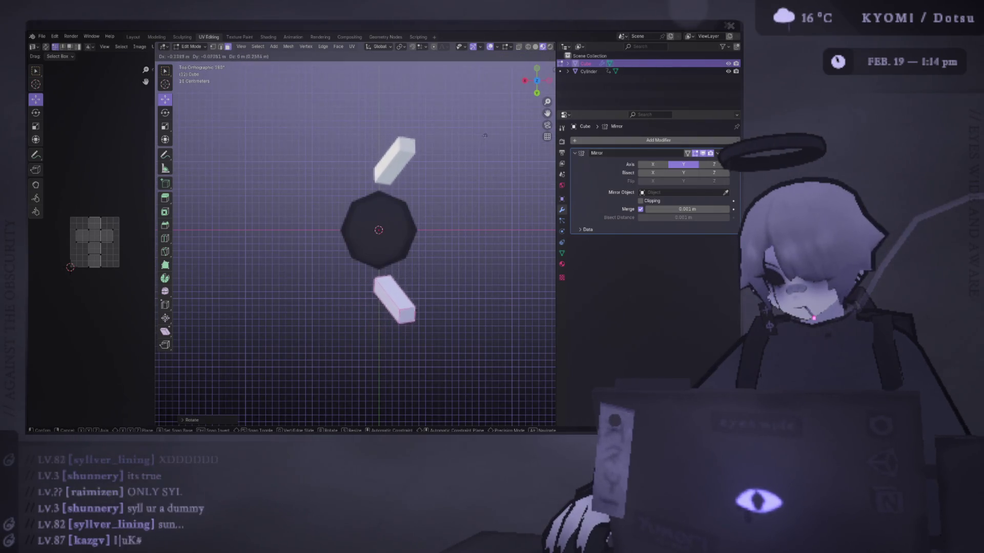
{"action": "left_click", "coordinate": [513, 174]}
{"action": "key", "text": "KP_3"}
{"action": "key", "text": "s"}
{"action": "left_click", "coordinate": [475, 154]}
Step: Tilt the arm blocks, return to Object Mode and view the bag in perspective
{"action": "key", "text": "r"}
{"action": "left_click", "coordinate": [462, 173]}
{"action": "key", "text": "Tab"}
{"action": "mouse_move", "coordinate": [461, 173]}
{"action": "middle_mouse_down"}
{"action": "mouse_move", "coordinate": [430, 251]}
{"action": "mouse_move", "coordinate": [296, 250]}
{"action": "mouse_move", "coordinate": [466, 232]}
{"action": "mouse_move", "coordinate": [309, 231]}
{"action": "mouse_move", "coordinate": [419, 219]}
{"action": "mouse_move", "coordinate": [456, 281]}
{"action": "mouse_move", "coordinate": [302, 144]}
{"action": "mouse_move", "coordinate": [426, 250]}
{"action": "mouse_move", "coordinate": [347, 251]}
{"action": "mouse_move", "coordinate": [358, 247]}
{"action": "mouse_move", "coordinate": [389, 287]}
{"action": "mouse_move", "coordinate": [405, 248]}
{"action": "middle_mouse_up"}
{"action": "scroll", "coordinate": [309, 231], "scroll_direction": "up", "scroll_amount": 2}
{"action": "scroll", "coordinate": [404, 220], "scroll_direction": "down", "scroll_amount": 3}
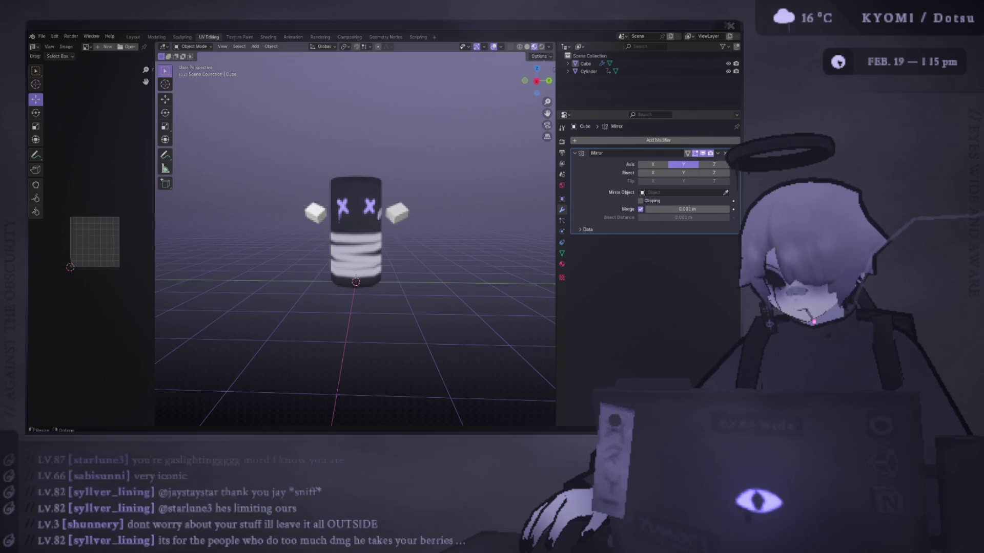
Step: Orbit the finished punching bag from raised and near-level angles, then switch to Photoshop's punching_bag texture
{"action": "middle_click_drag", "start_coordinate": [278, 125], "coordinate": [304, 160]}
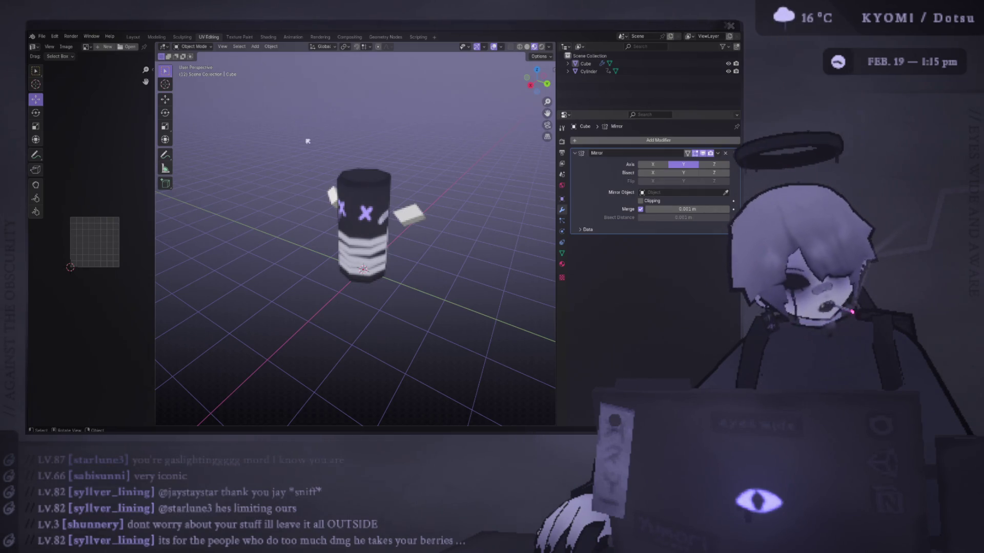
{"action": "middle_click_drag", "start_coordinate": [307, 141], "coordinate": [312, 136]}
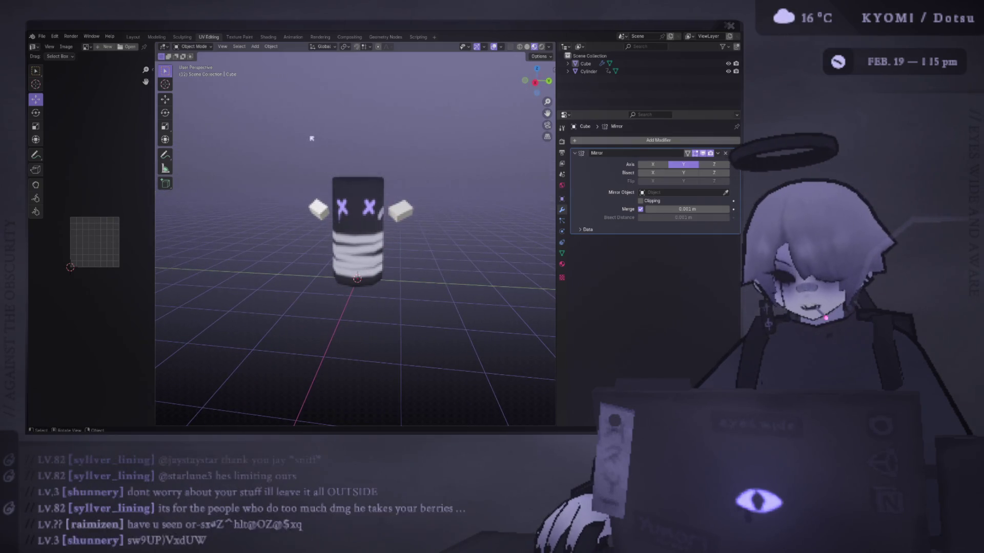
{"action": "scroll", "coordinate": [313, 137], "scroll_direction": "up", "scroll_amount": 3}
{"action": "middle_click_drag", "start_coordinate": [313, 138], "coordinate": [334, 165]}
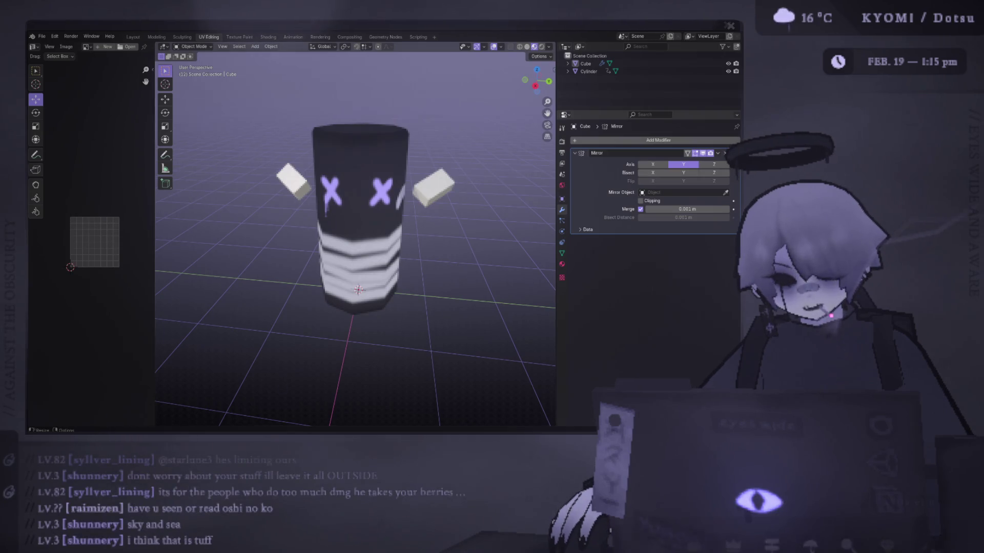
{"action": "key", "text": "alt+Tab"}
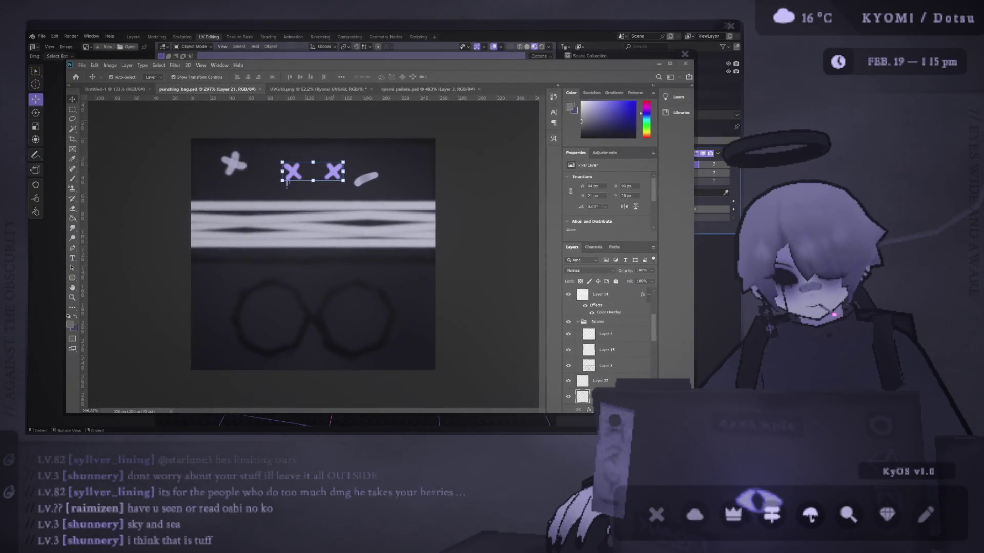
{"action": "key", "text": "alt+Tab"}
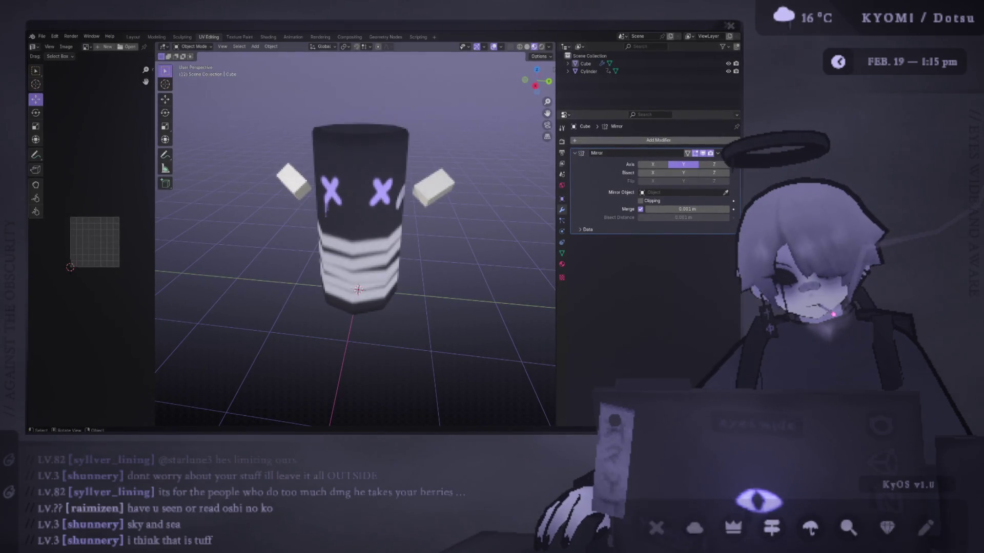
{"action": "key", "text": "alt+Tab"}
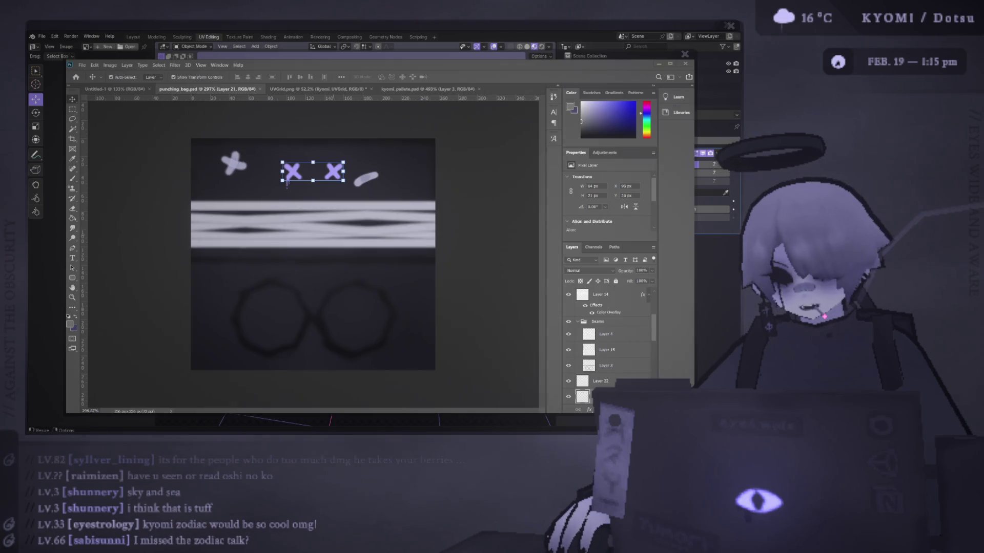
{"action": "left_click", "coordinate": [659, 63]}
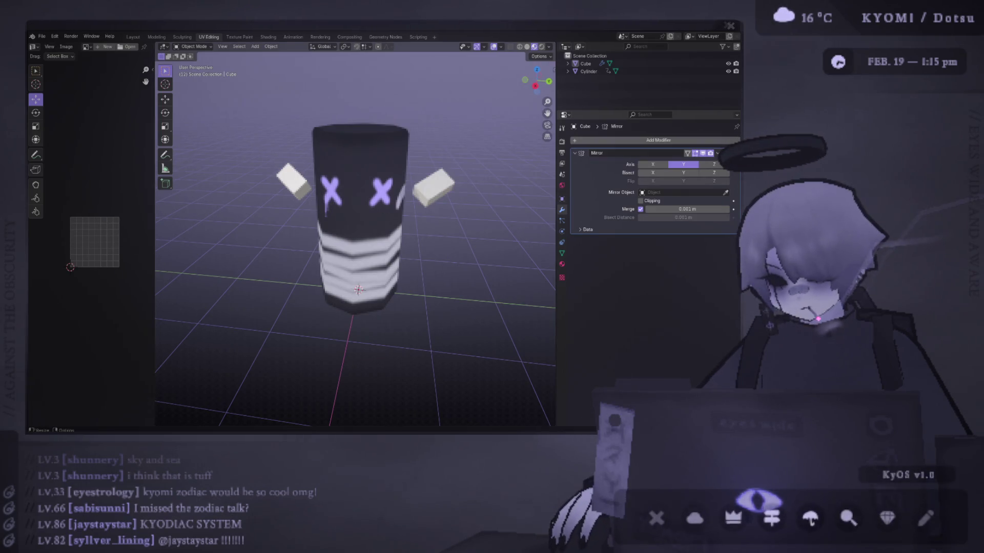
{"action": "key", "text": "alt+Tab"}
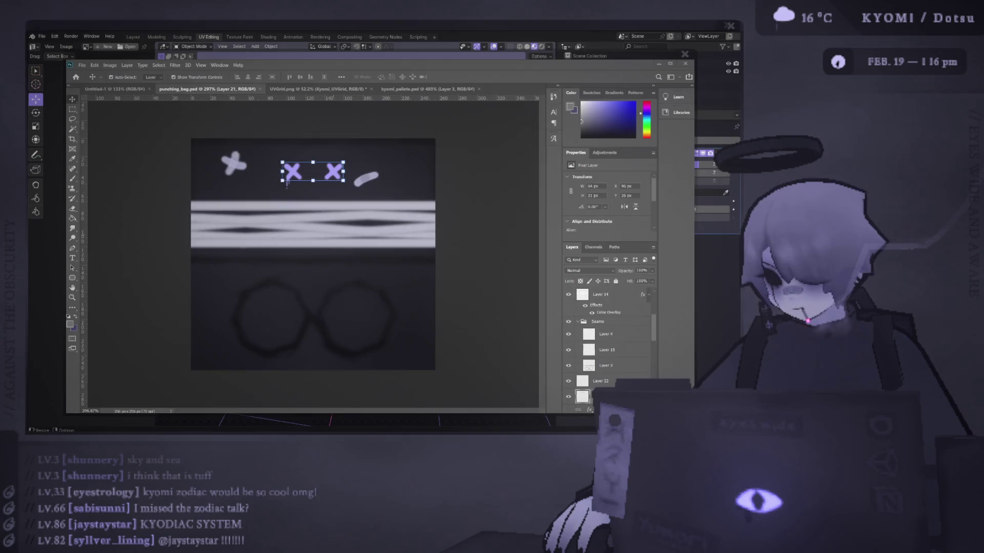
{"action": "key", "text": "alt+Tab"}
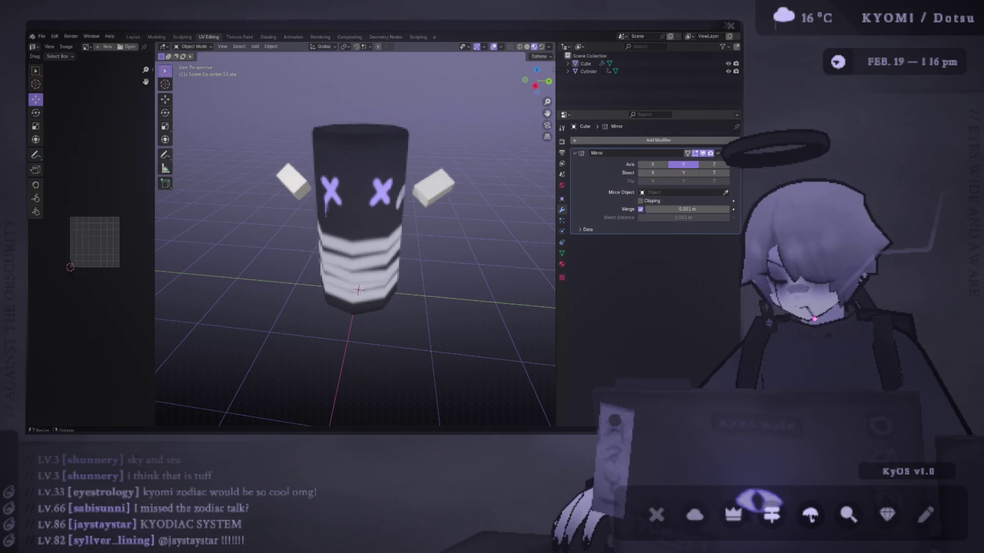
{"action": "key", "text": "alt+Tab"}
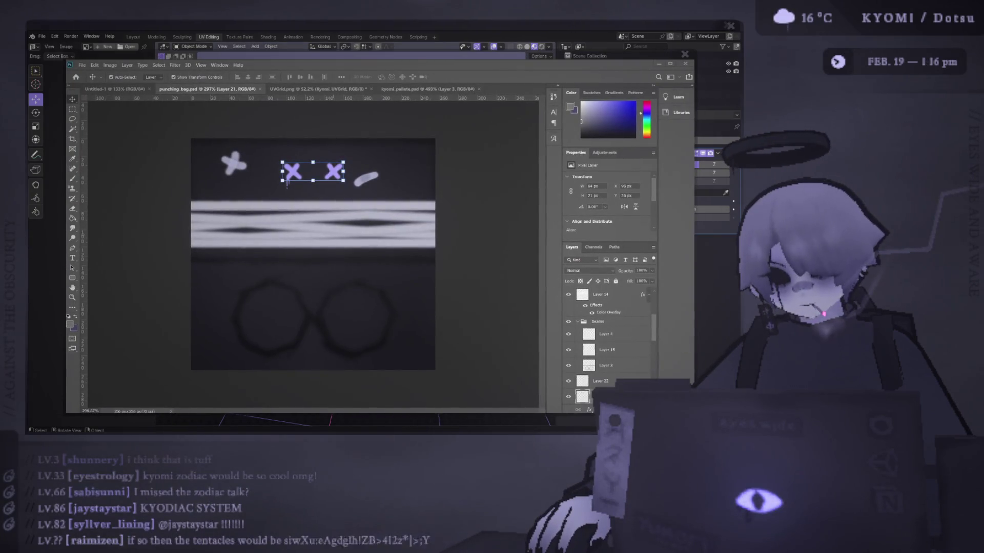